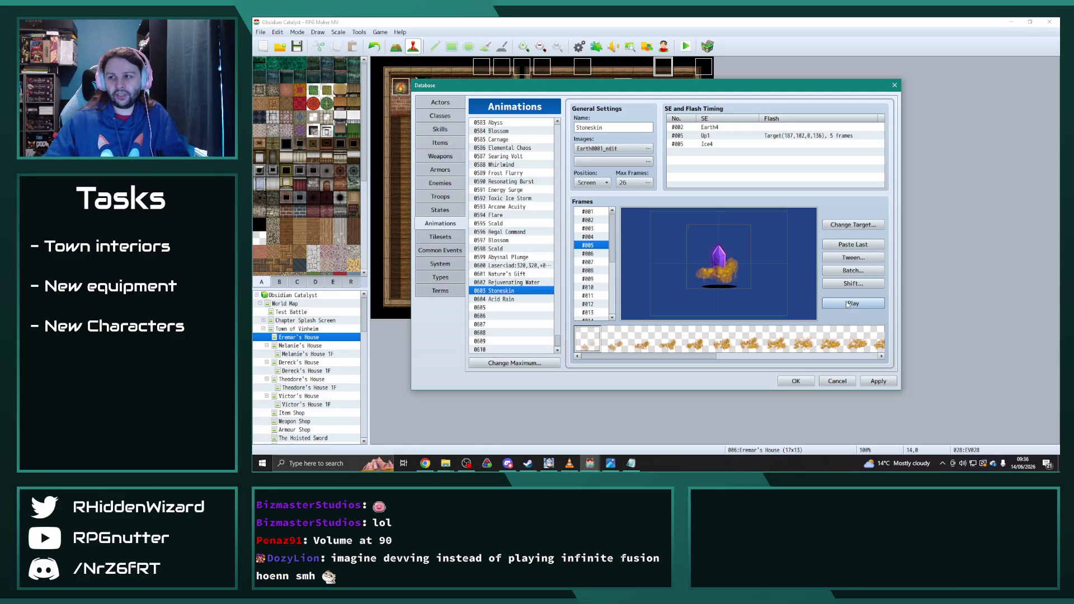
# - In Acid Rain's description, change Earth to Water and replace the Blind phrase with 'to lower defences.'
pyautogui.hotkey('alt', 'Tab')
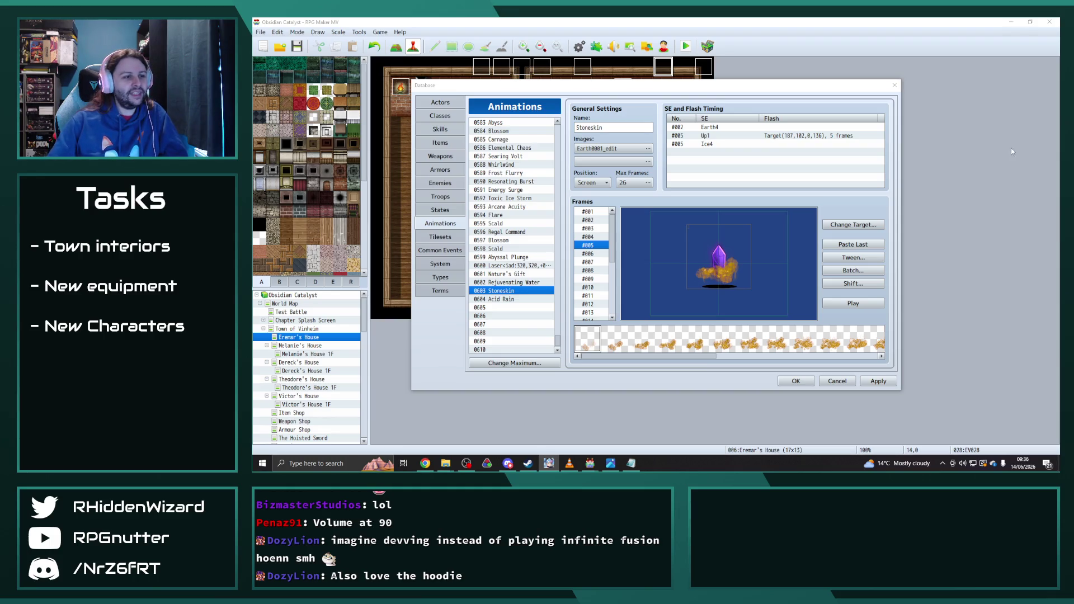
pyautogui.click(512, 299)
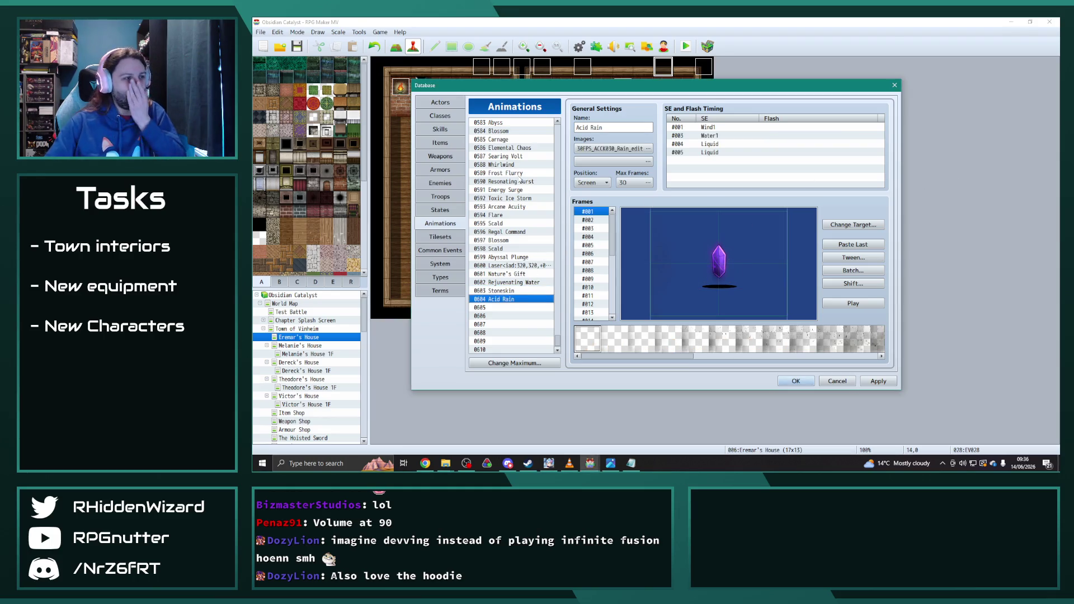
pyautogui.click(440, 129)
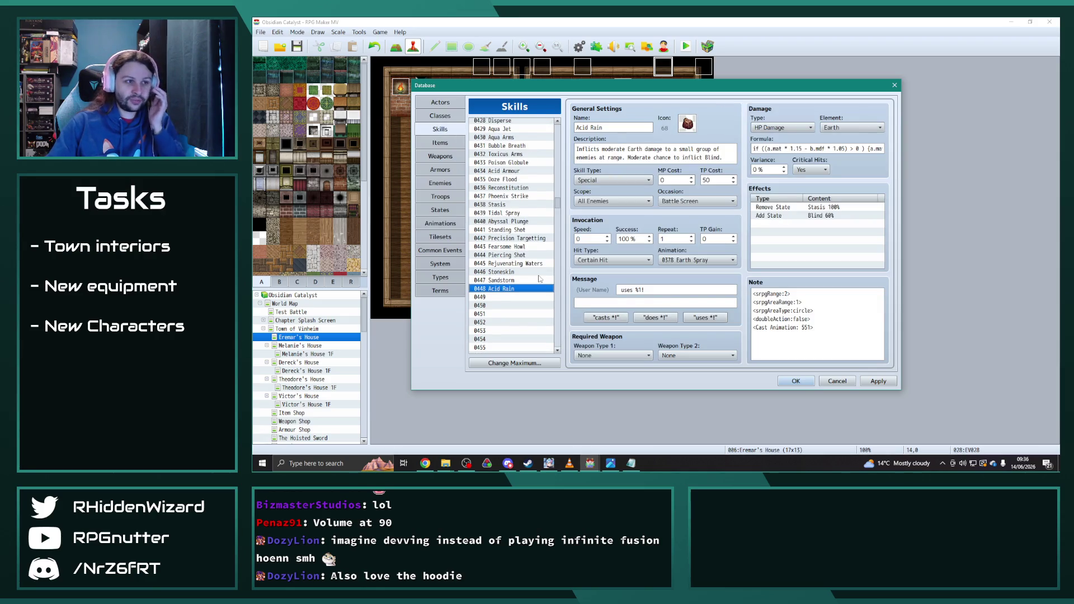
pyautogui.doubleClick(636, 148)
pyautogui.write('Wat')
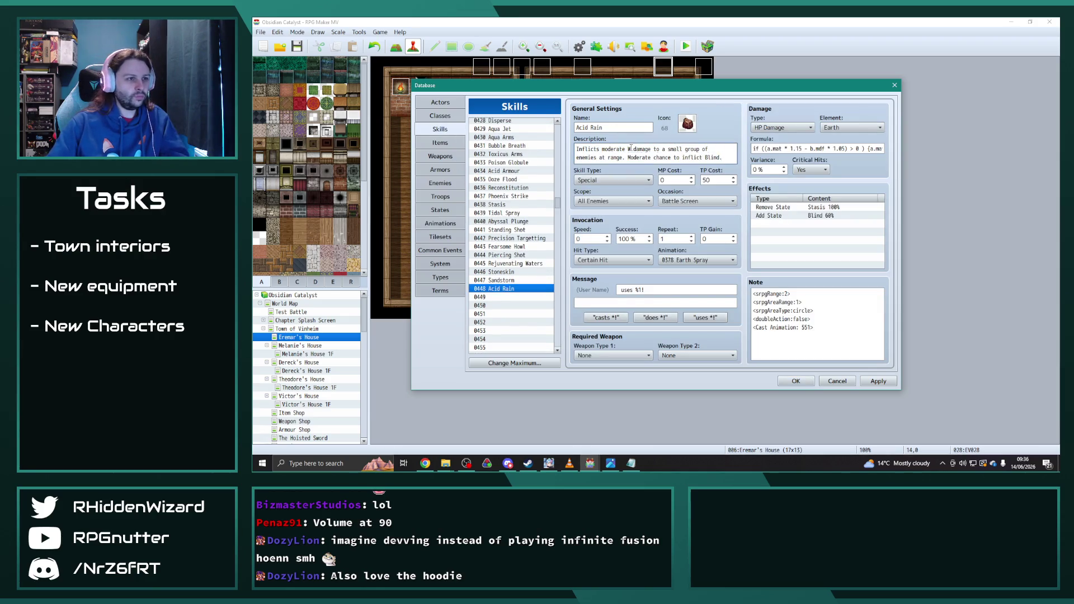
pyautogui.write('er')
pyautogui.click(730, 157)
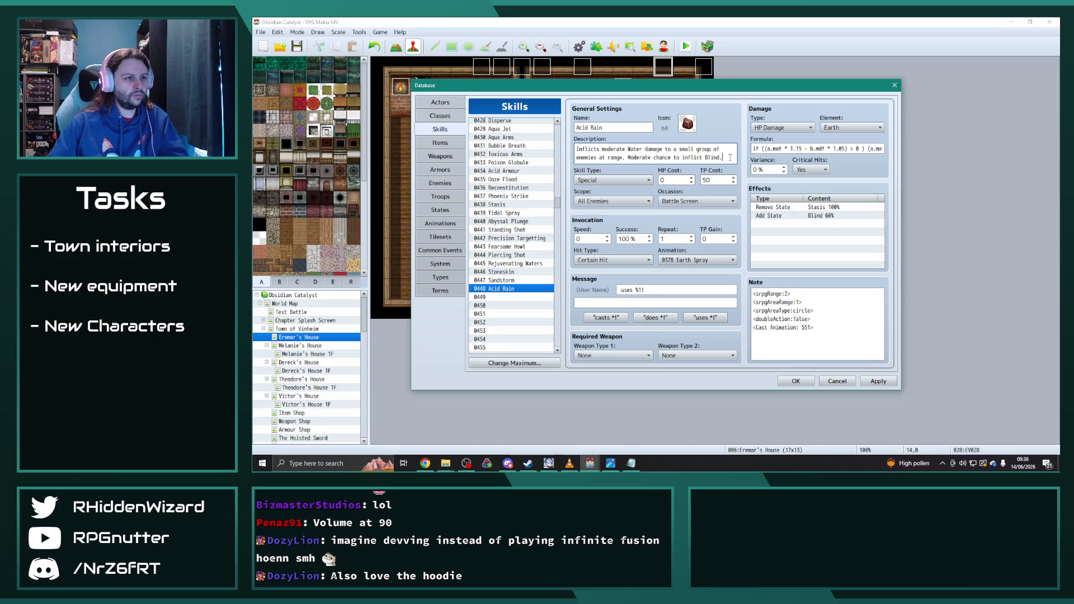
pyautogui.hotkey('ctrl', 'shift', 'Left')
pyautogui.hotkey('ctrl', 'shift', 'Left')
pyautogui.hotkey('ctrl', 'shift', 'Left')
pyautogui.write('to lower defen')
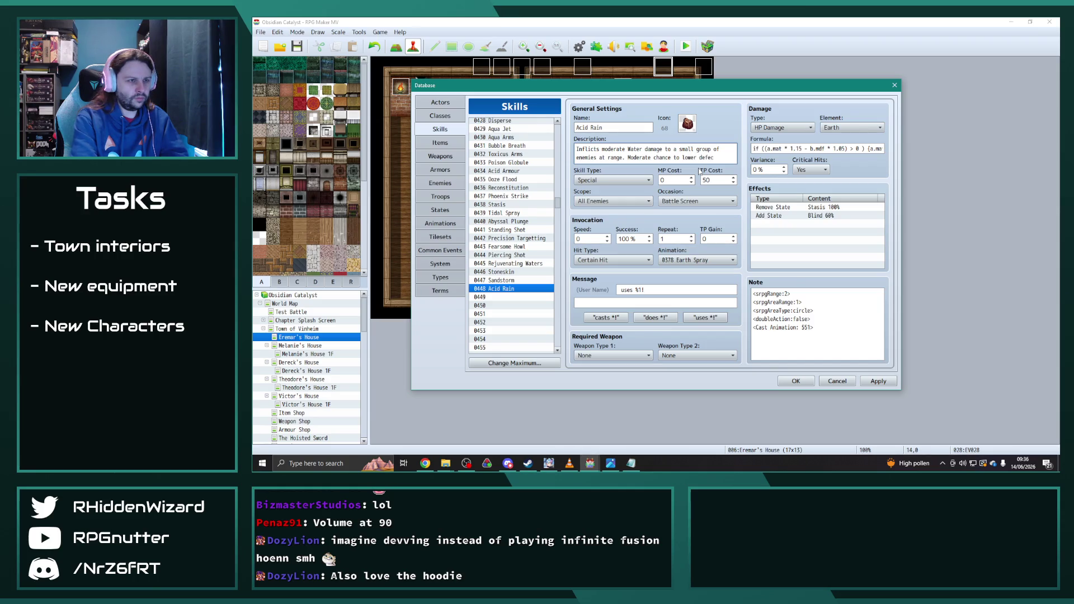
pyautogui.write('ces.')
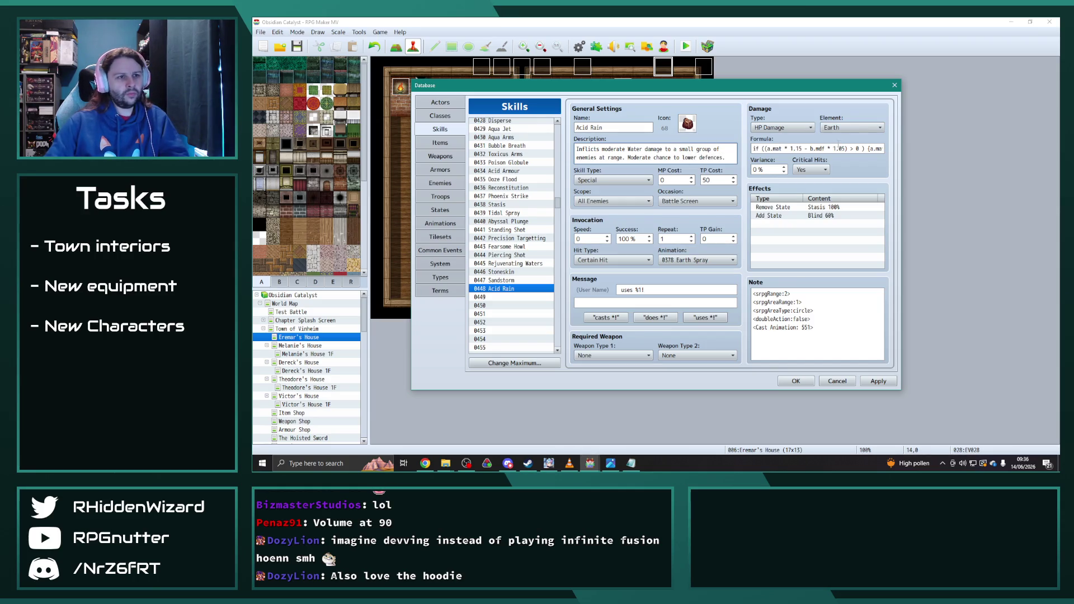
# - Set Acid Rain's damage element to Water
pyautogui.click(847, 128)
pyautogui.press('Up')
pyautogui.press('Up')
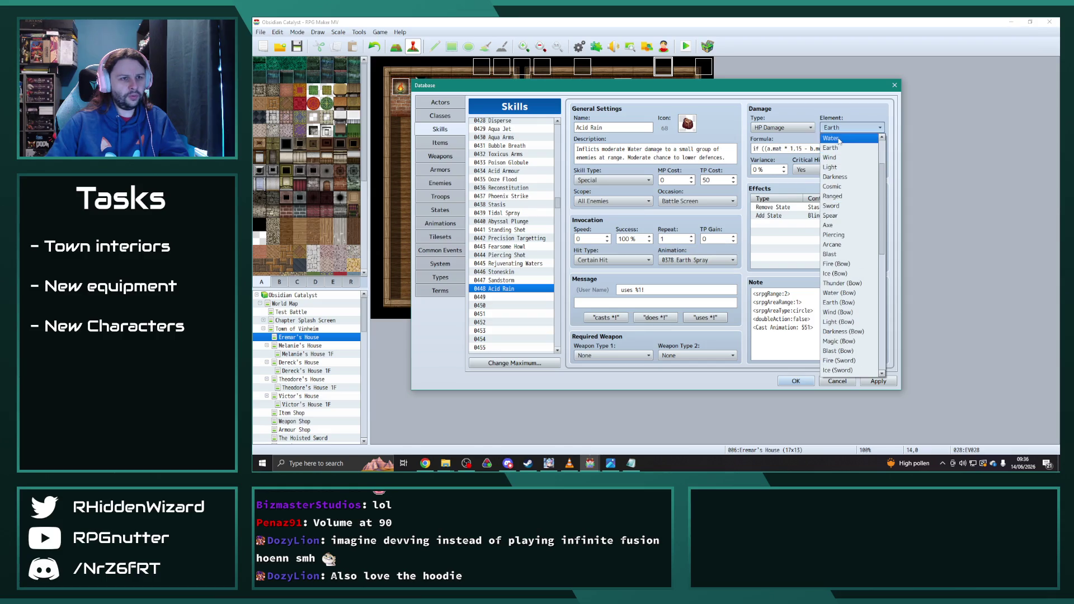
pyautogui.press('Return')
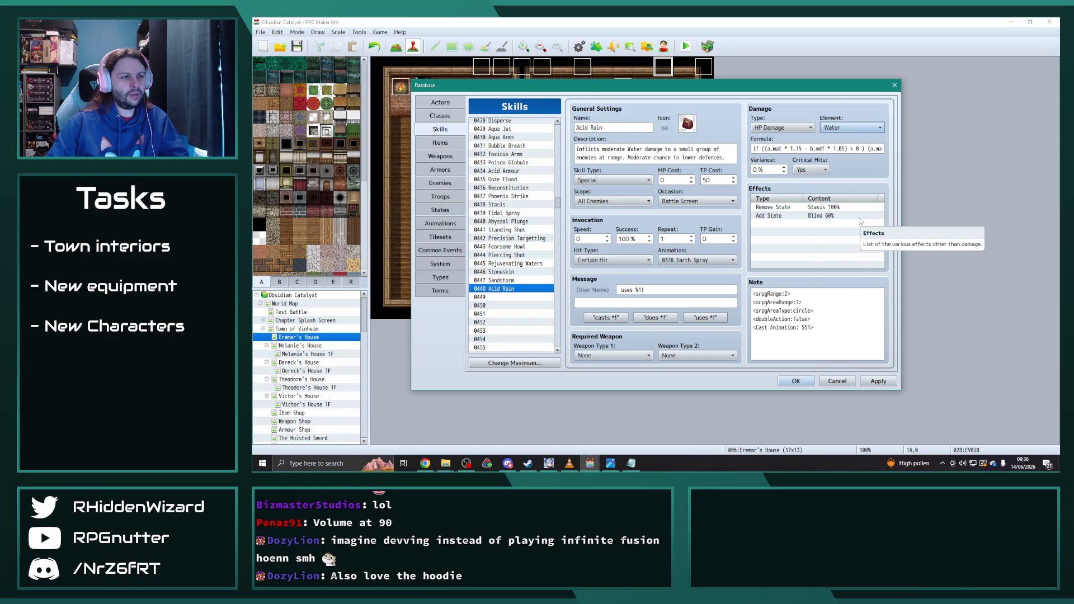
# - Change 'small' to 'large' in the Acid Rain description
pyautogui.tripleClick(684, 157)
pyautogui.doubleClick(687, 148)
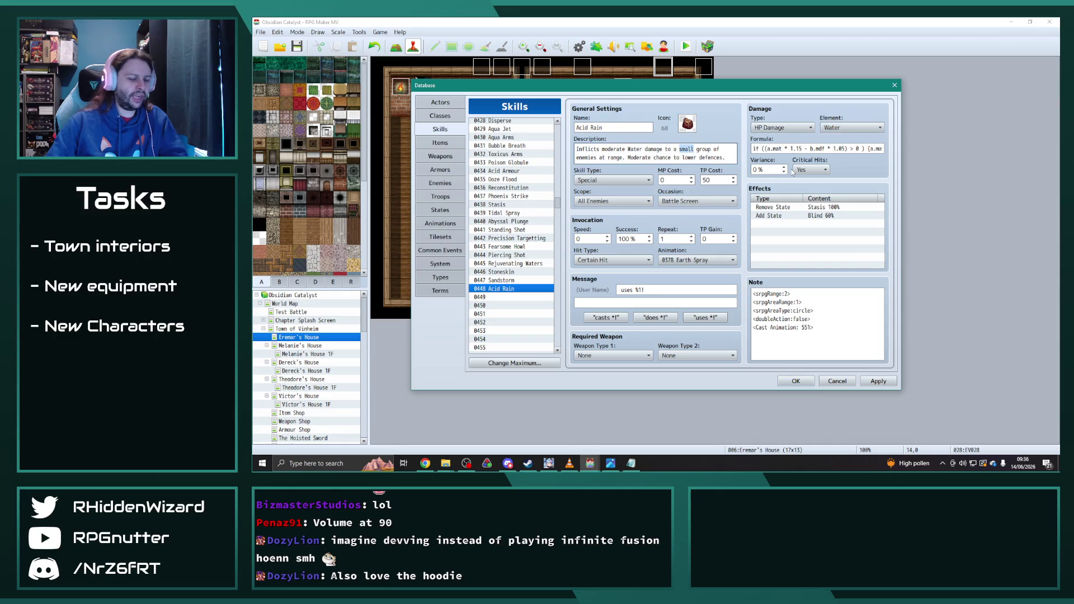
pyautogui.write('large')
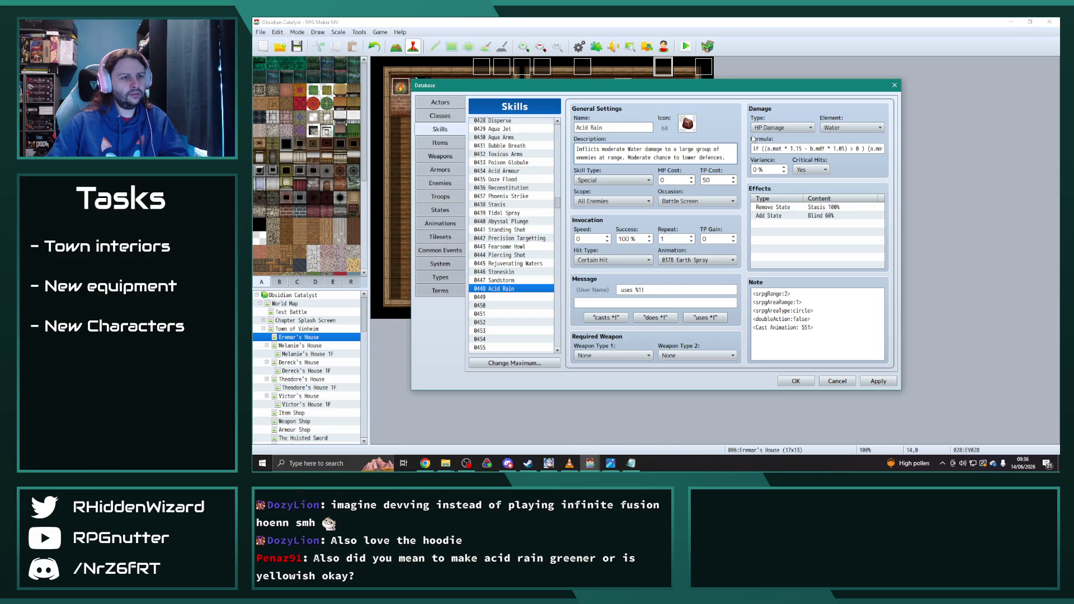
pyautogui.moveTo(753, 138)
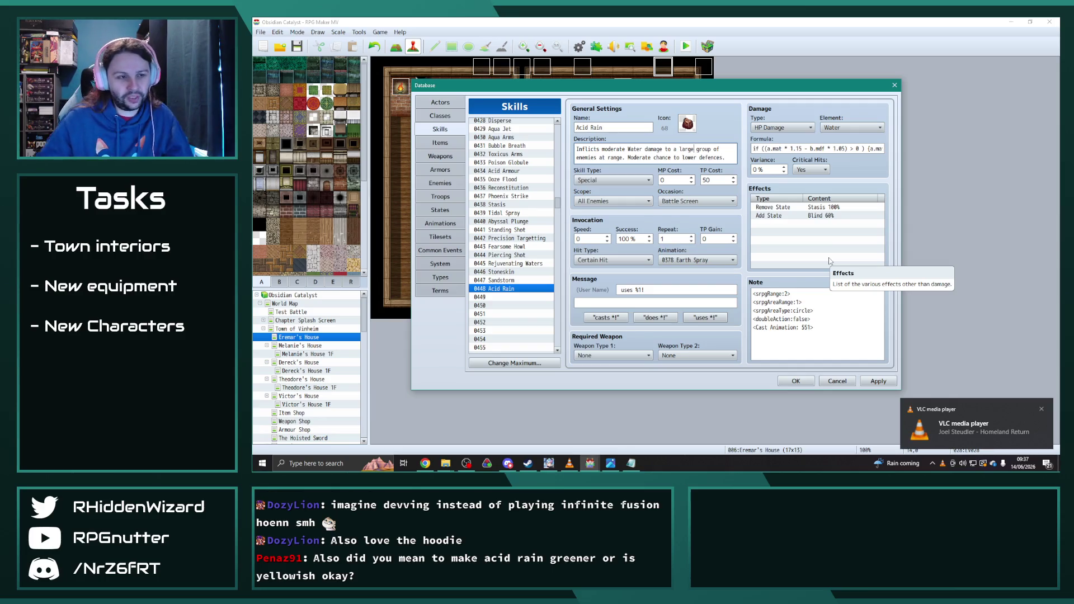
pyautogui.click(806, 217)
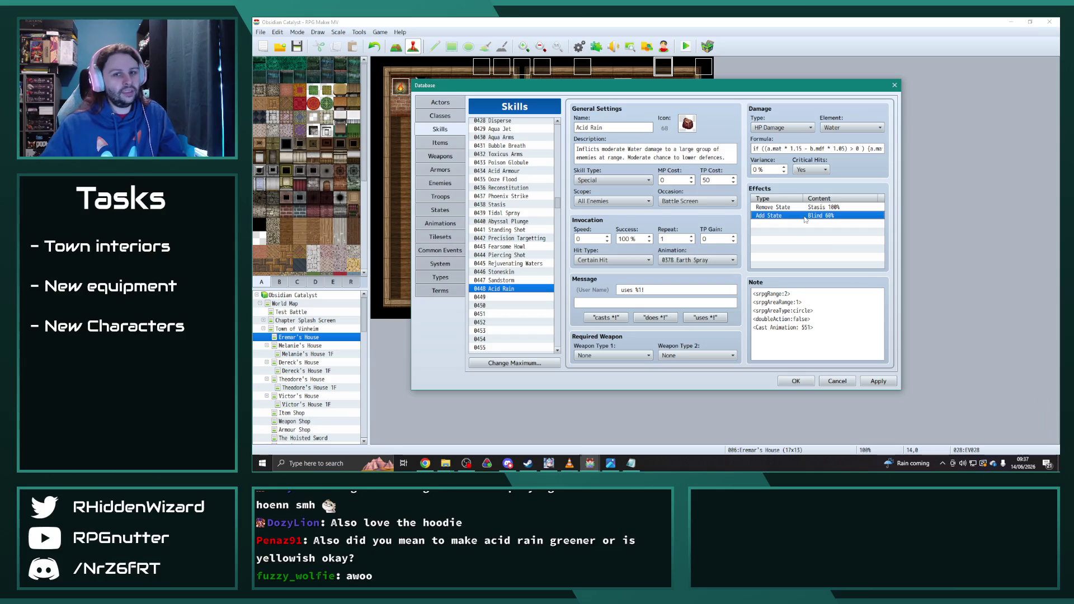
# - Change Acid Rain's Add State Blind effect from 60% to 50%
pyautogui.doubleClick(807, 216)
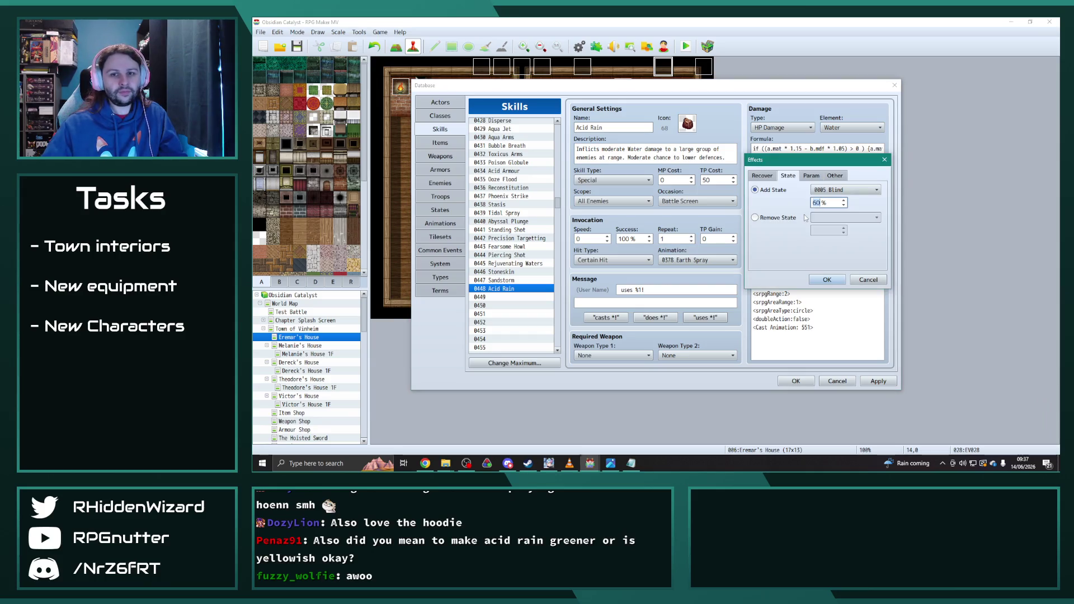
pyautogui.click(839, 191)
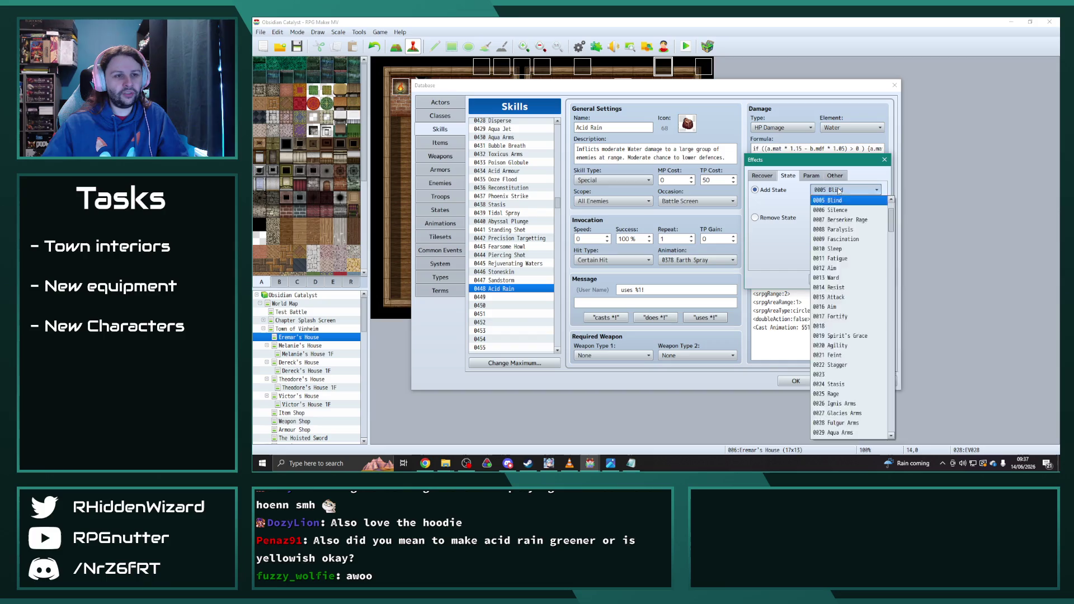
pyautogui.click(839, 190)
pyautogui.click(828, 280)
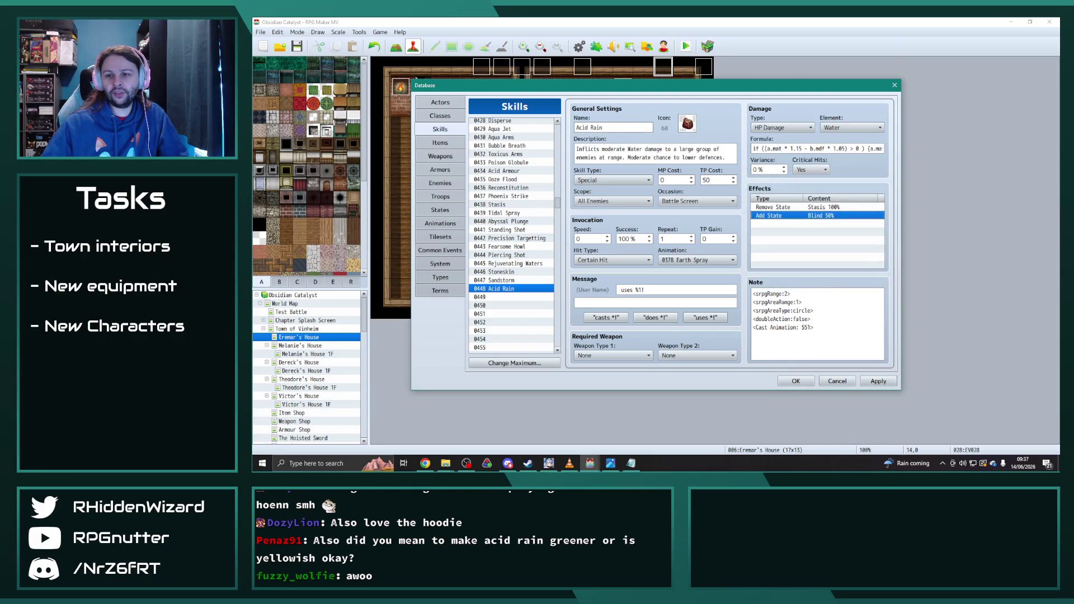
pyautogui.hotkey('alt', 'Tab')
pyautogui.hotkey('alt', 'Tab')
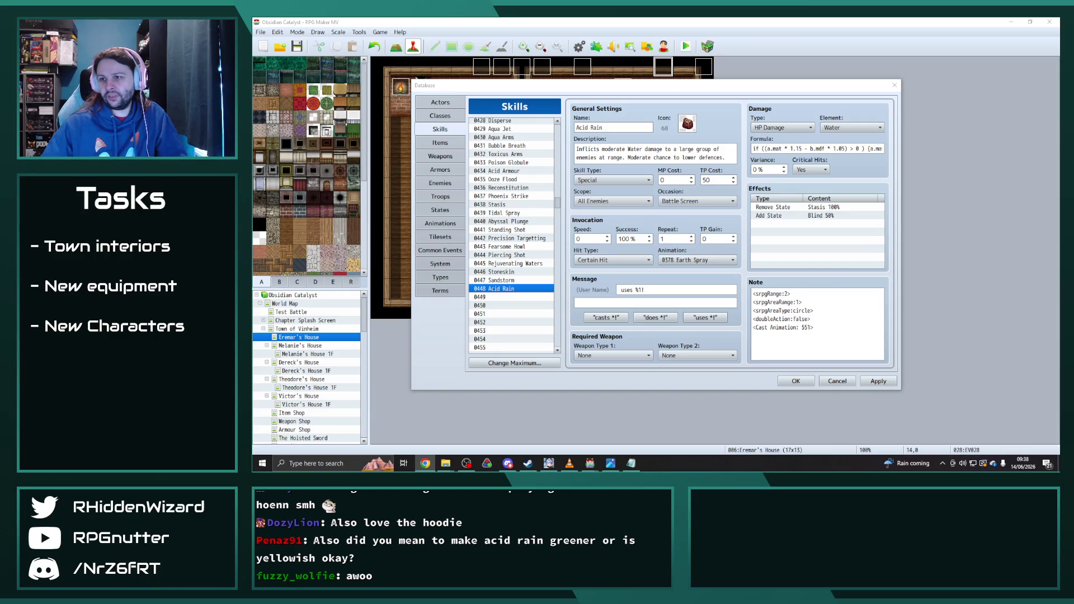
pyautogui.doubleClick(768, 216)
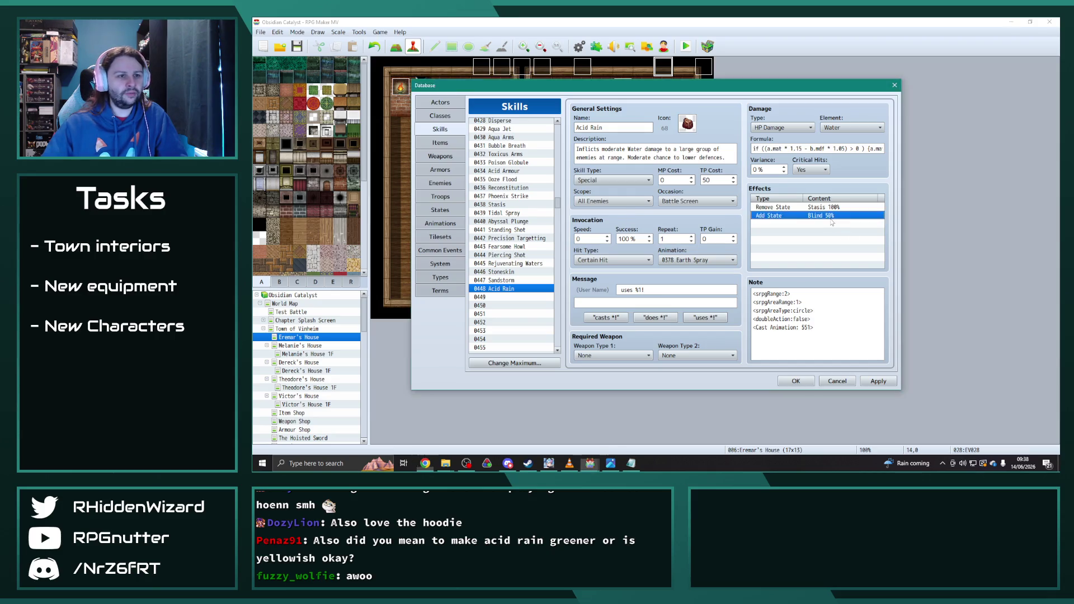
# - Swap the Blind effect for Erode and add an Add State Corrupt 50% effect
pyautogui.click(845, 191)
pyautogui.scroll(-10, 849, 308)
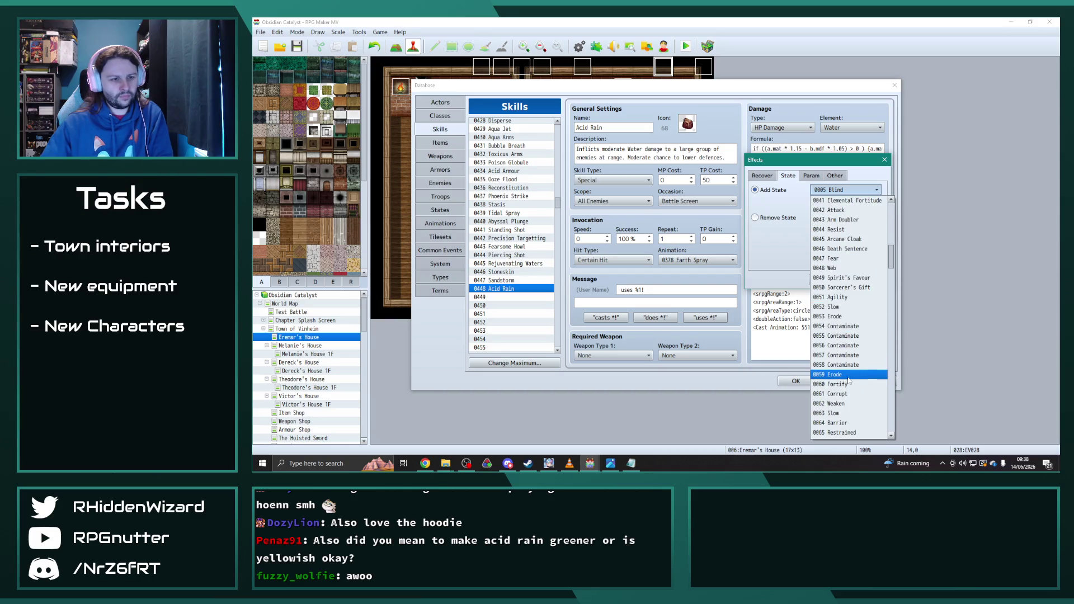
pyautogui.click(849, 367)
pyautogui.click(825, 280)
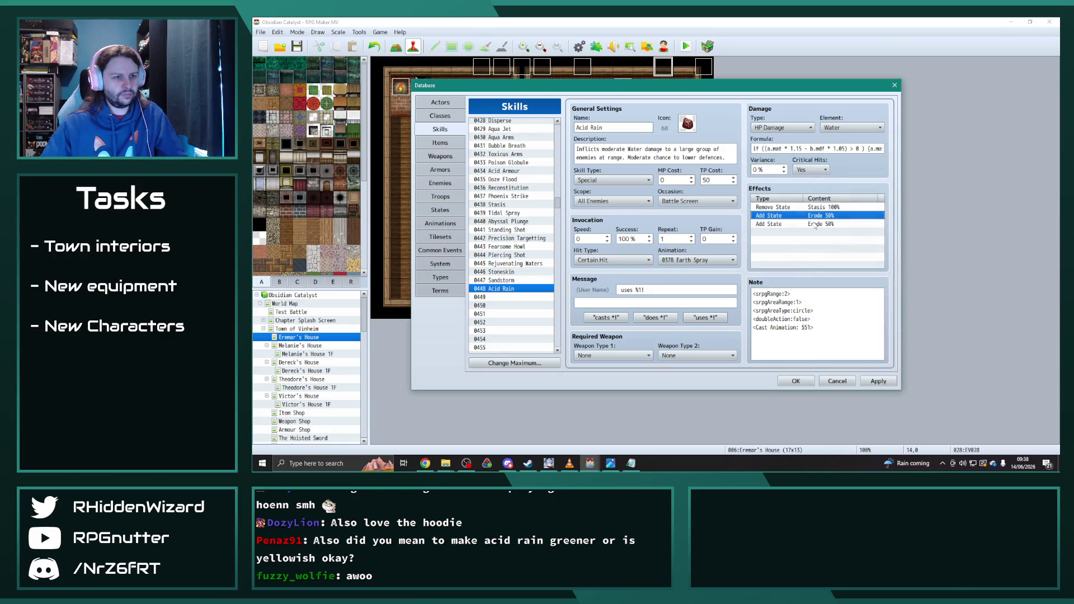
pyautogui.doubleClick(775, 222)
pyautogui.click(842, 191)
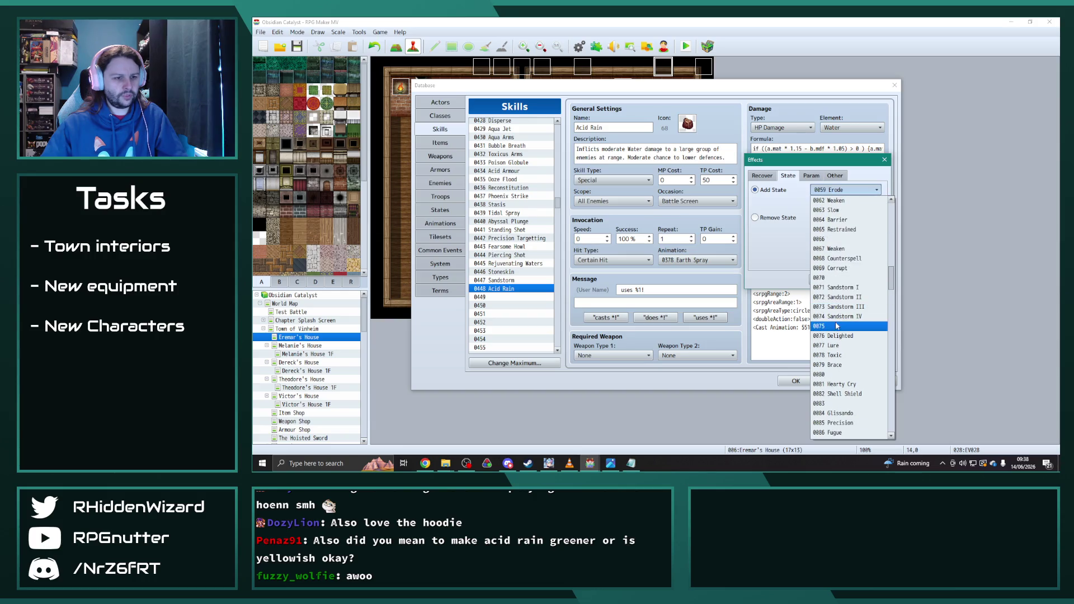
pyautogui.click(836, 272)
pyautogui.click(836, 278)
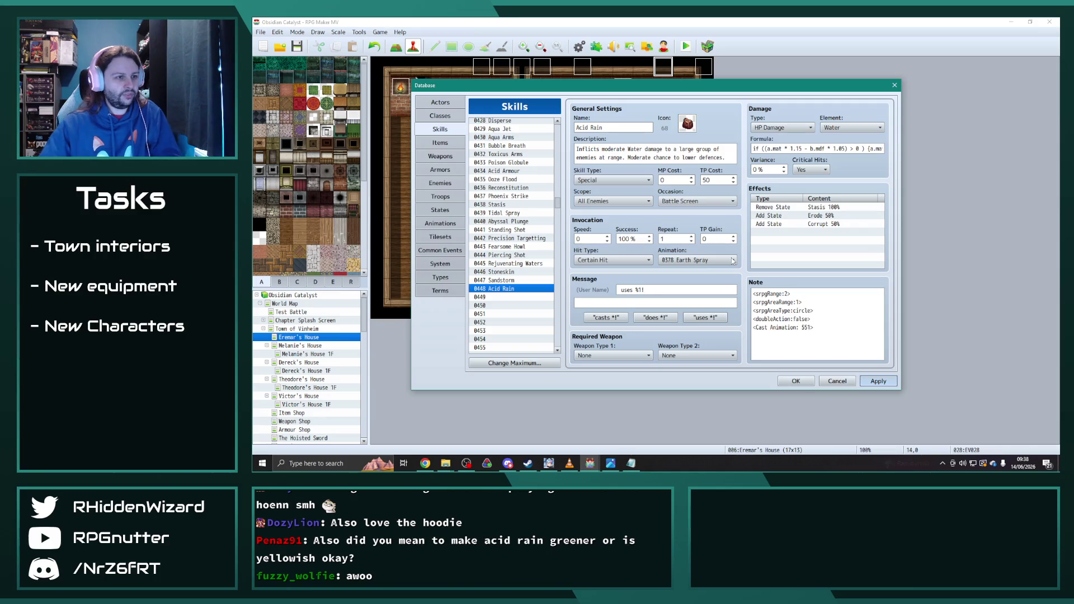
# - Give Acid Rain animation 0604 Acid Rain and the blue water icon 67
pyautogui.click(704, 260)
pyautogui.click(705, 261)
pyautogui.moveTo(756, 374); pyautogui.dragTo(761, 460)
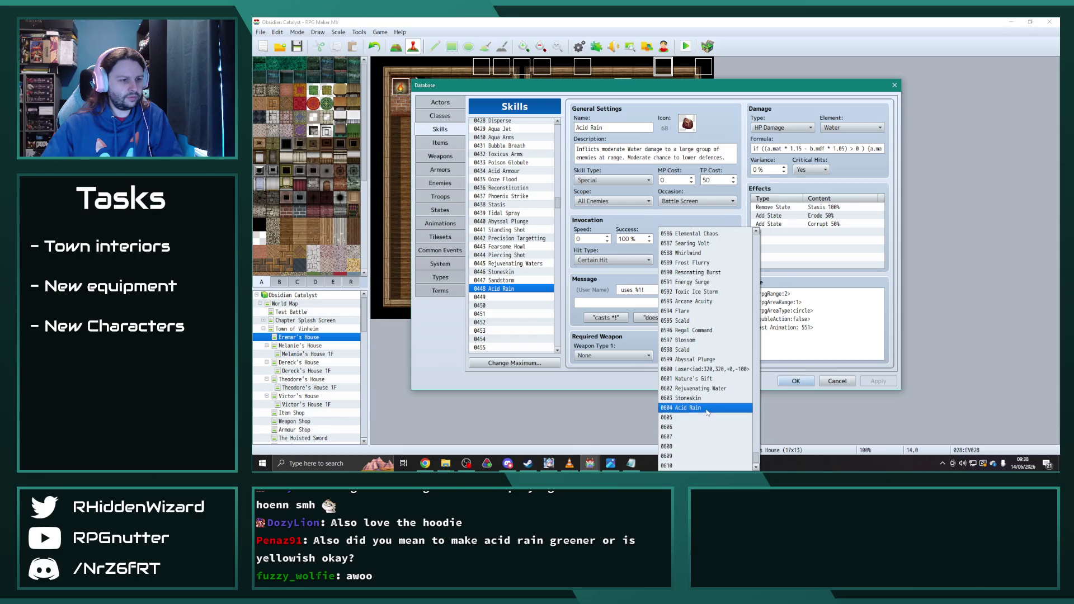
pyautogui.click(688, 408)
pyautogui.click(688, 124)
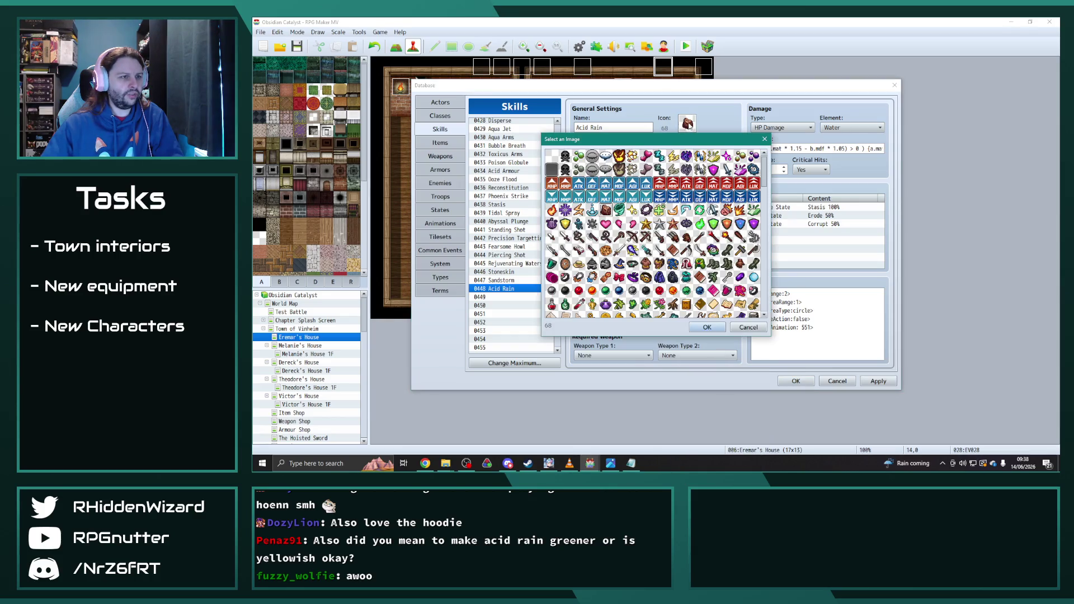
pyautogui.doubleClick(592, 210)
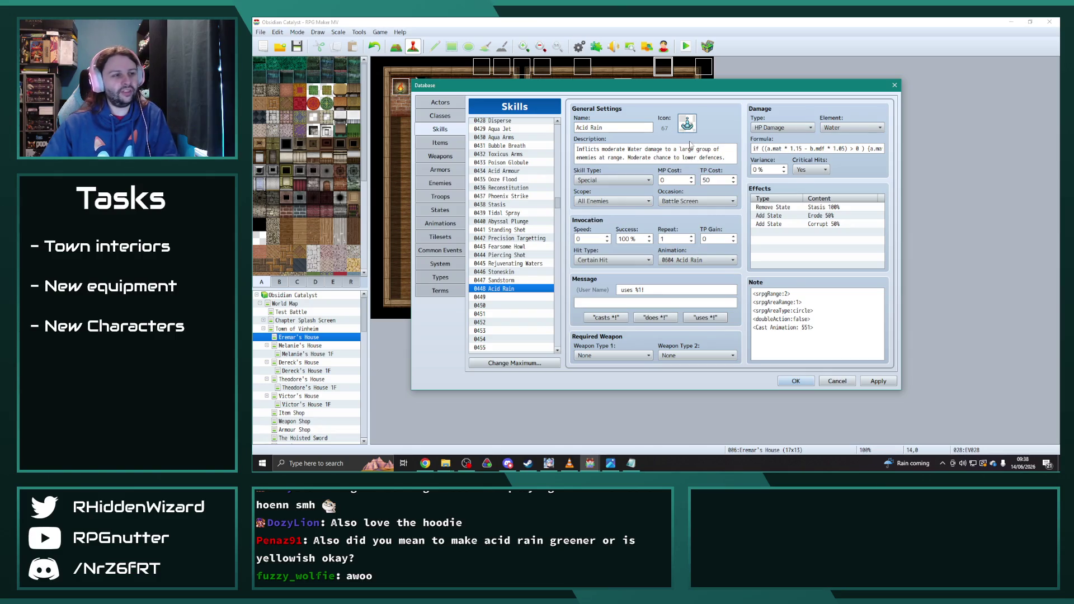
pyautogui.click(515, 170)
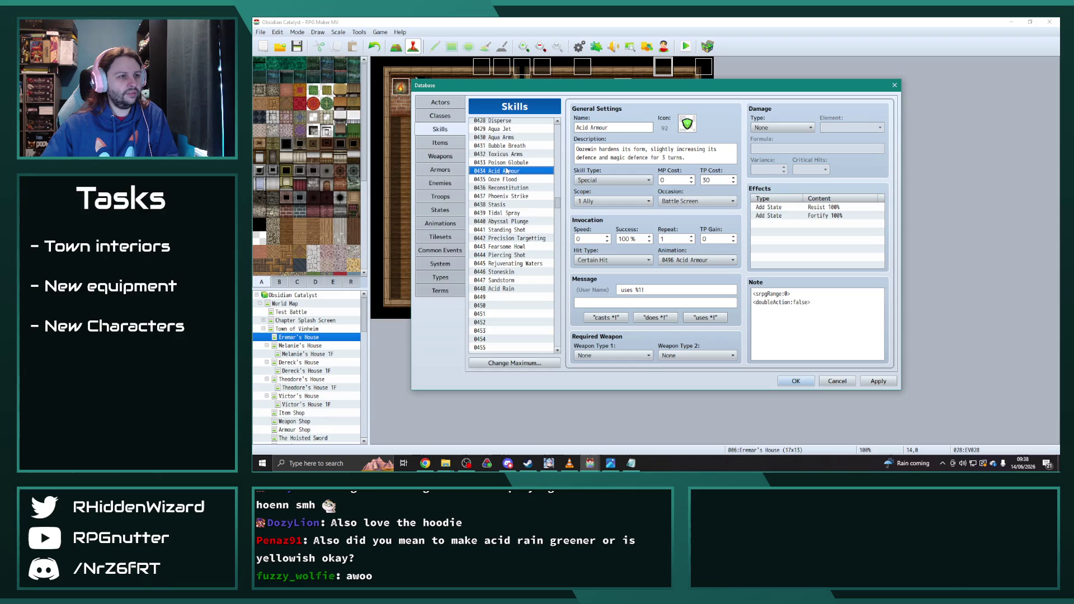
# - Browse Poison Globule, Toxicus Arms and Bubble Breath, then display 0913 Corrosive Acid's settings
pyautogui.click(512, 163)
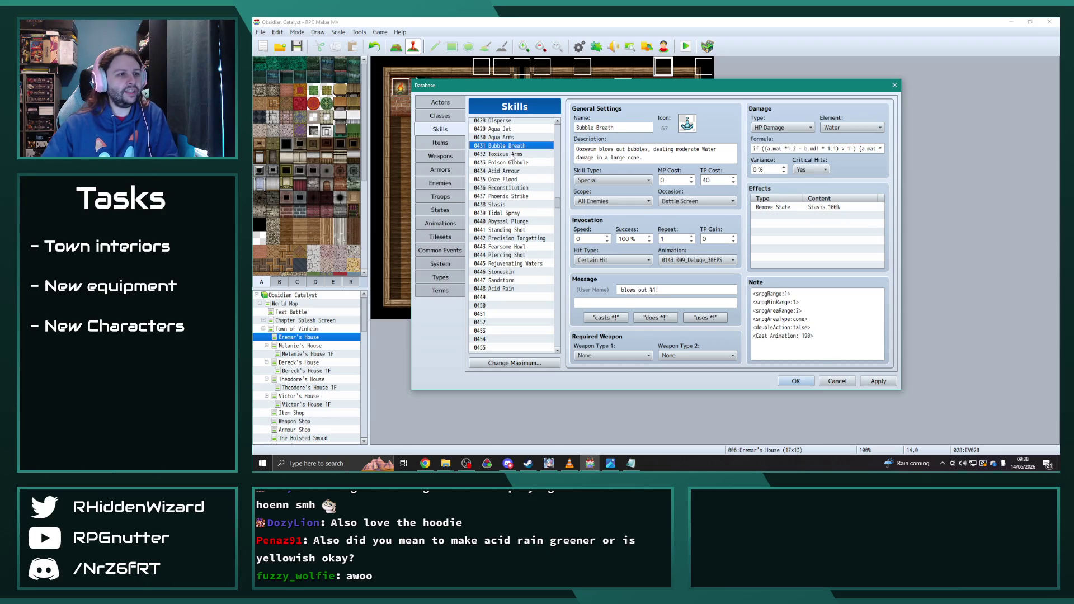
pyautogui.click(512, 154)
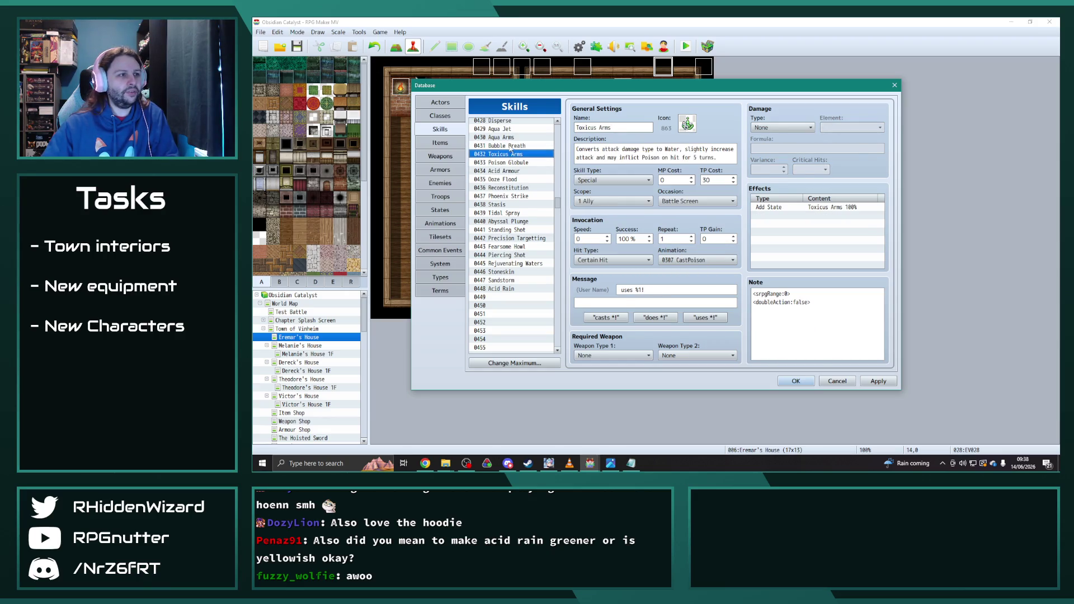
pyautogui.click(512, 146)
pyautogui.click(511, 163)
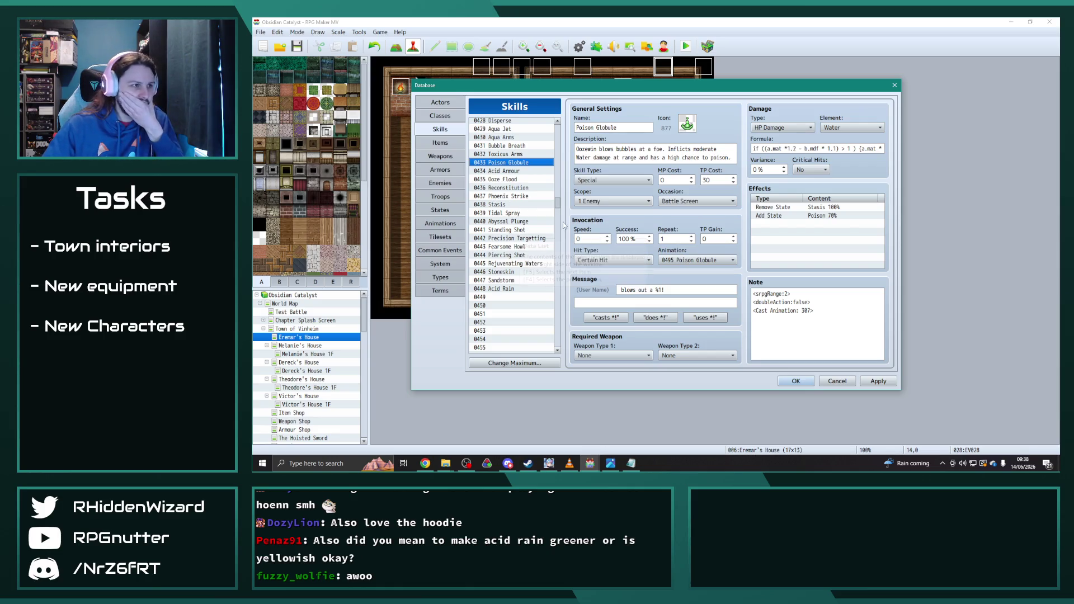
pyautogui.moveTo(558, 210)
pyautogui.mouseDown()
pyautogui.moveTo(555, 336)
pyautogui.moveTo(549, 300)
pyautogui.mouseUp()
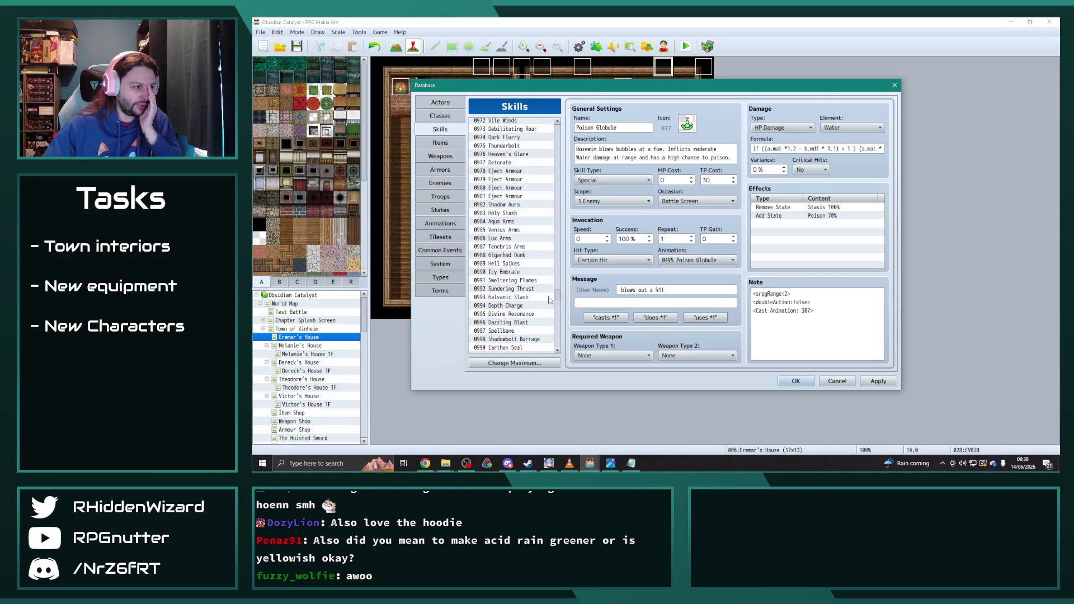
pyautogui.scroll(-2, 550, 300)
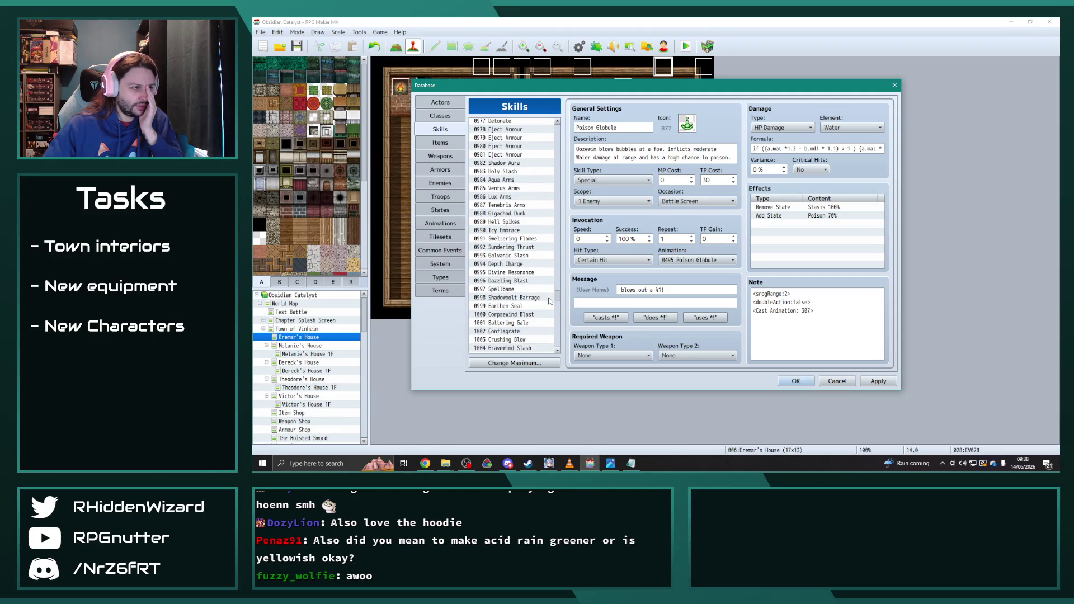
pyautogui.scroll(-3, 550, 301)
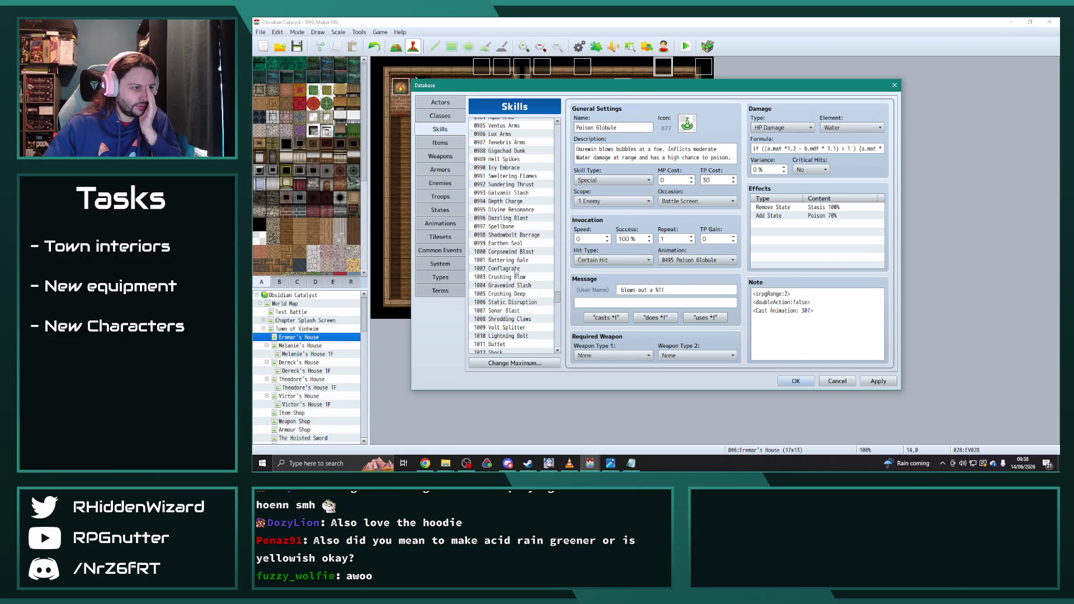
pyautogui.scroll(15, 560, 293)
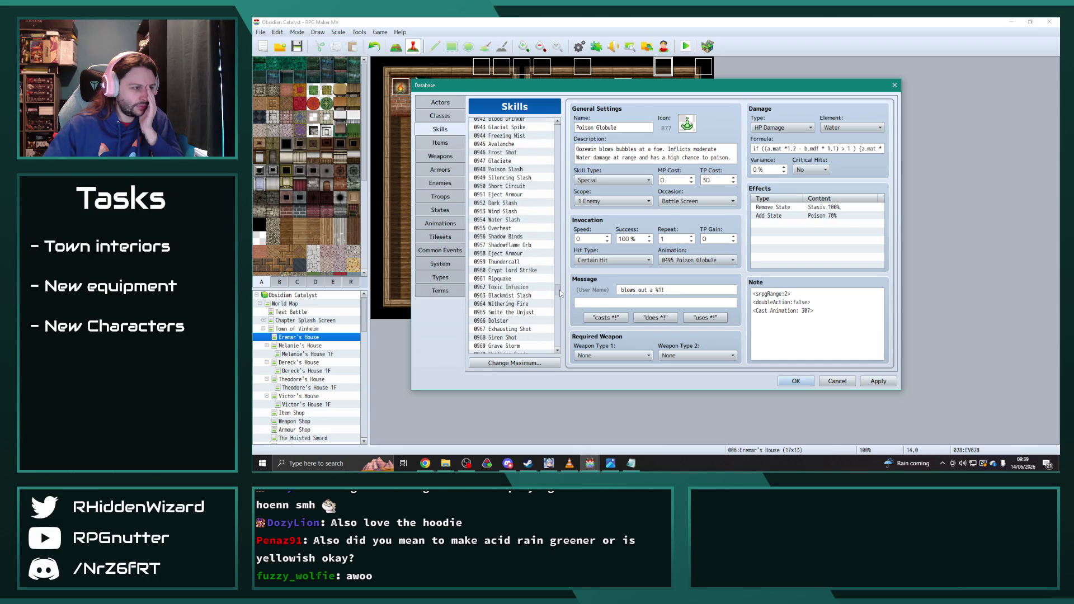
pyautogui.scroll(-5, 560, 294)
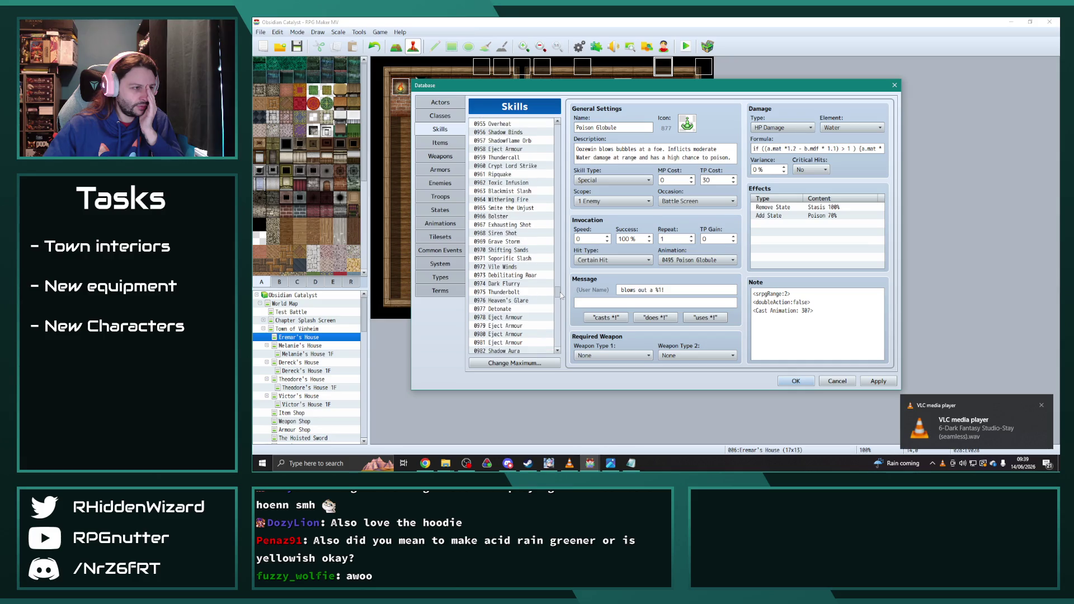
pyautogui.moveTo(561, 292); pyautogui.dragTo(561, 281)
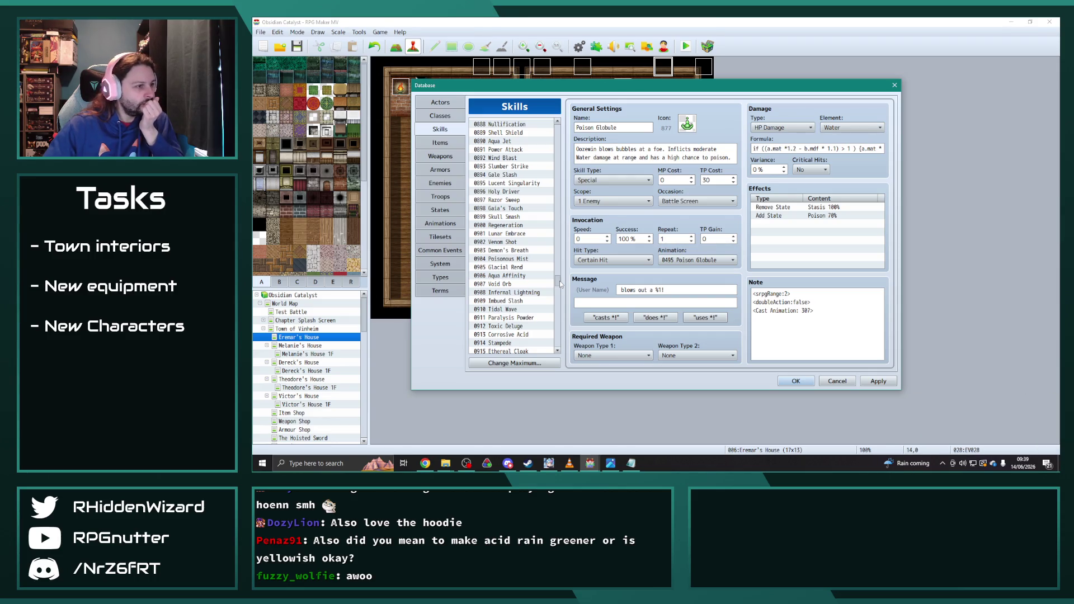
pyautogui.click(525, 336)
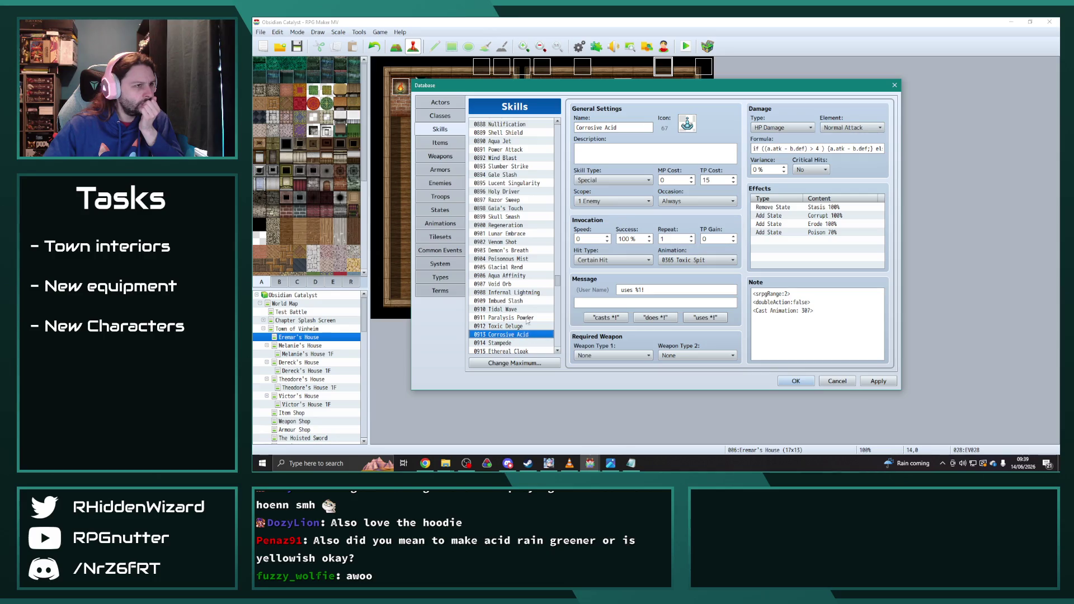
# - Review the 0877 Corrosive Whirl and 1270 LaserTest skills, then start a Windows search
pyautogui.scroll(-1, 527, 288)
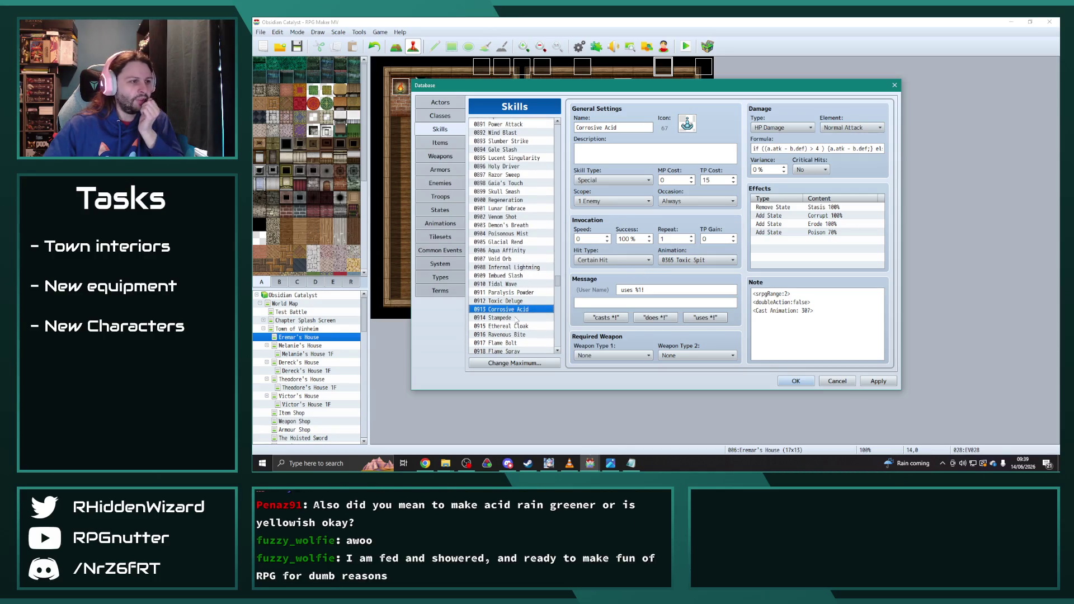
pyautogui.scroll(7, 521, 313)
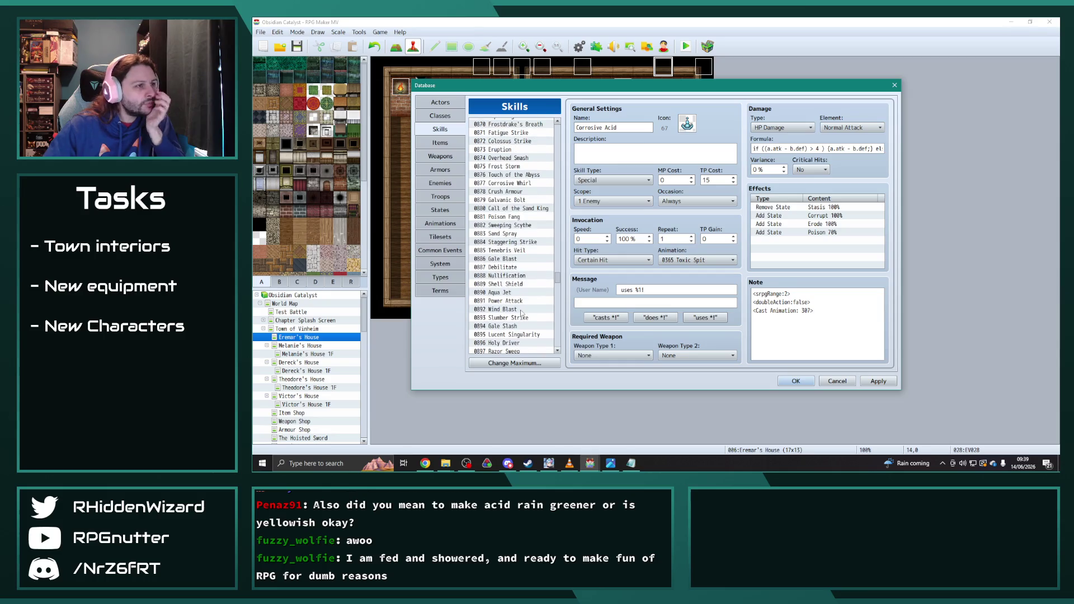
pyautogui.click(514, 184)
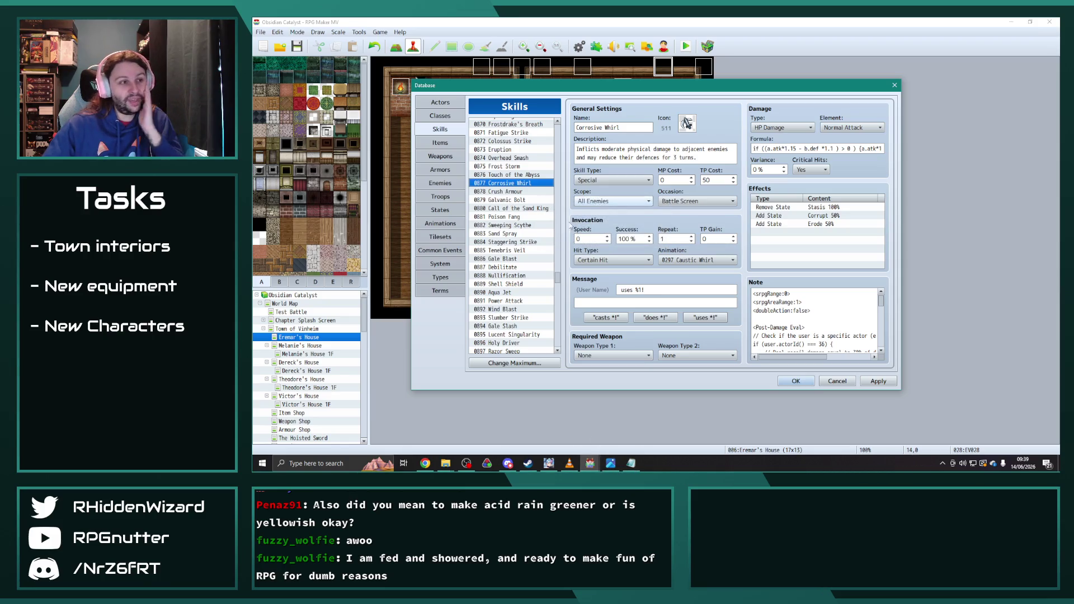
pyautogui.moveTo(557, 280); pyautogui.dragTo(557, 343)
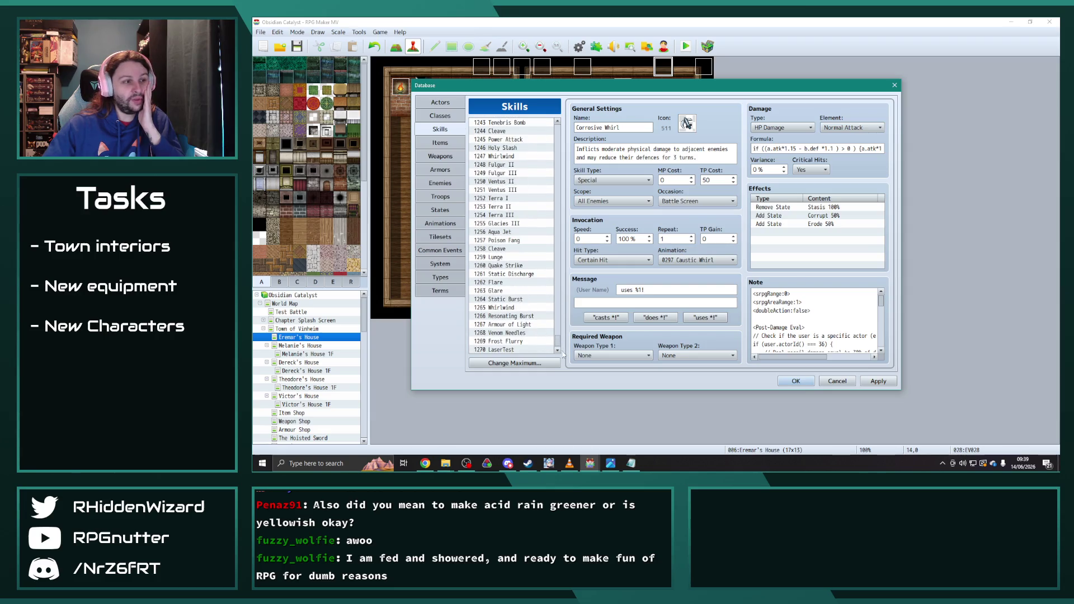
pyautogui.click(515, 350)
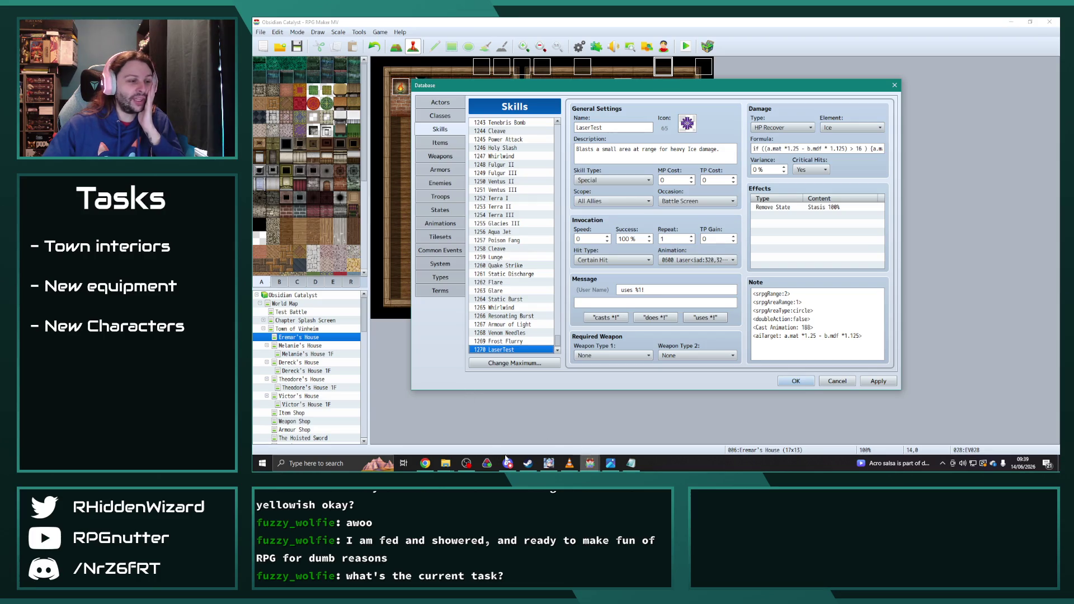
pyautogui.press('super')
# - Launch GIMP 2.10.30 by searching 'gim' and close the About GIMP dialog
pyautogui.write('gim')
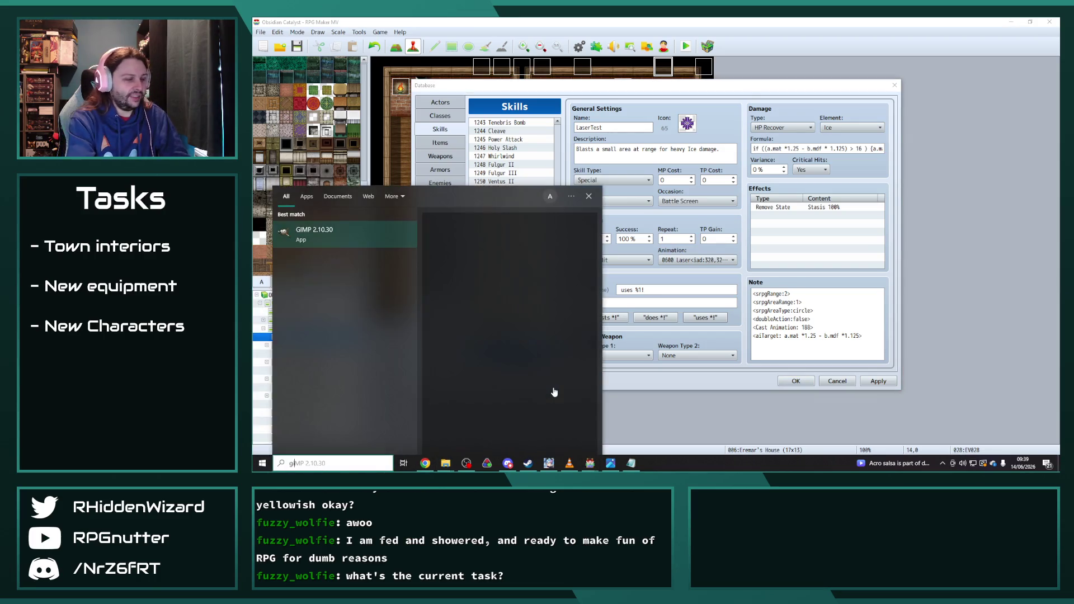
pyautogui.click(344, 229)
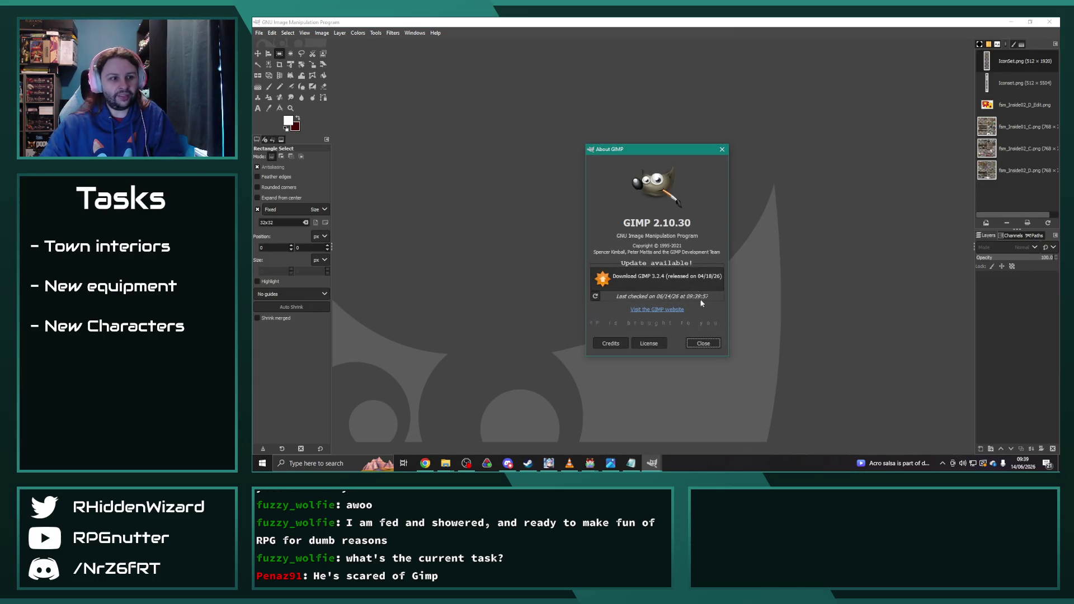
pyautogui.click(703, 344)
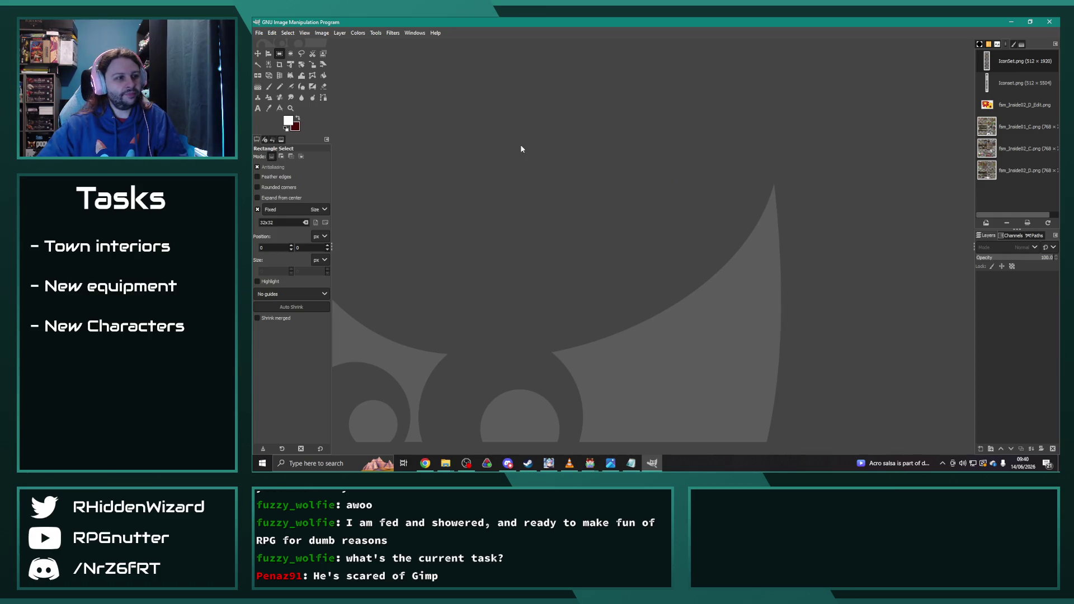
# - Open IconSet.png from GIMP's recent files
pyautogui.click(259, 33)
pyautogui.moveTo(313, 97)
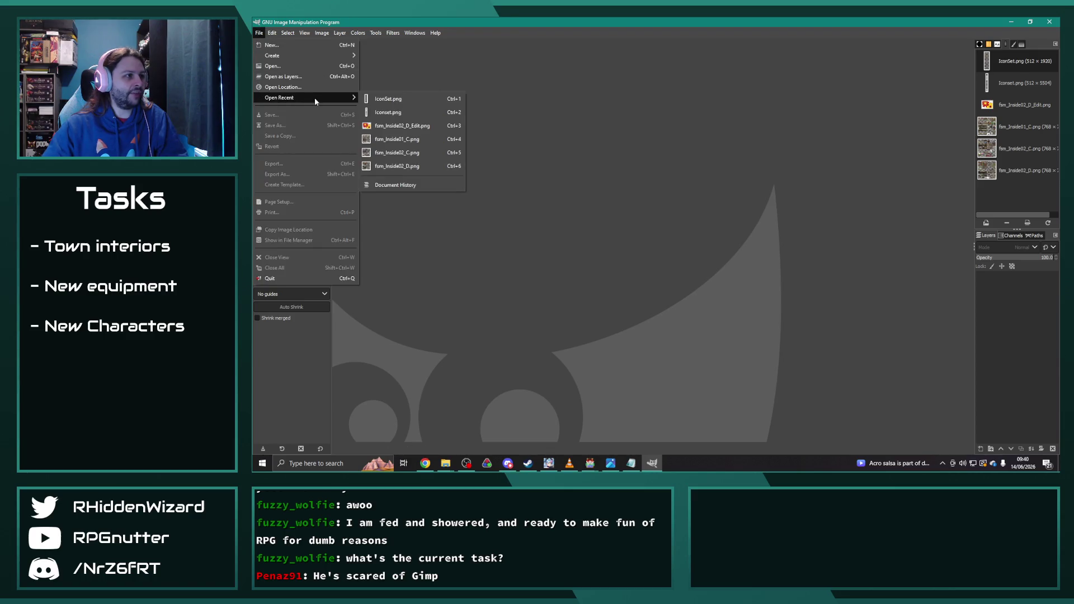
pyautogui.click(400, 100)
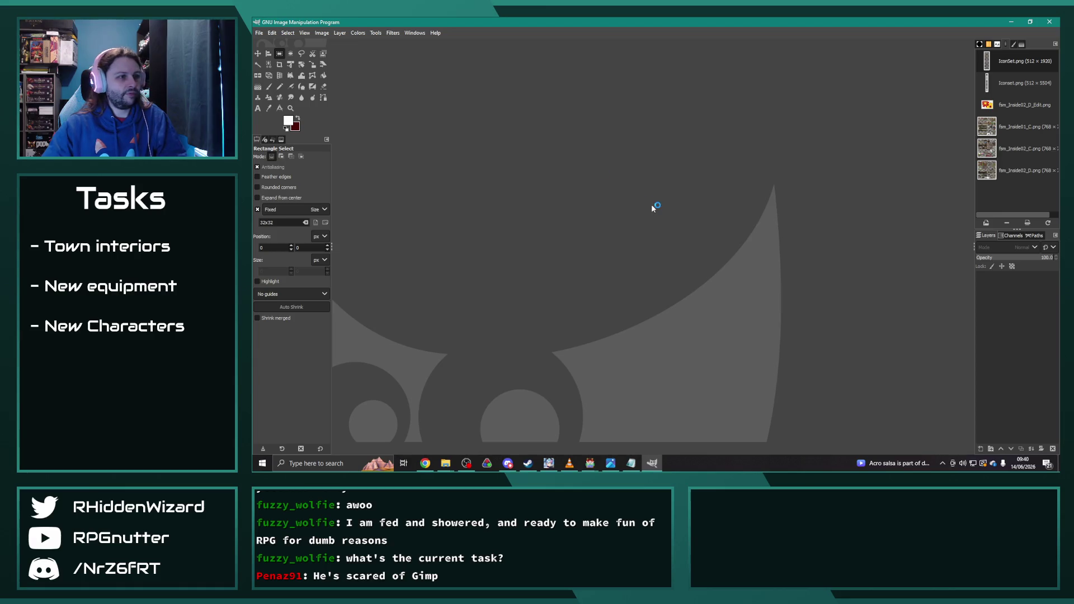
pyautogui.scroll(6, 634, 300)
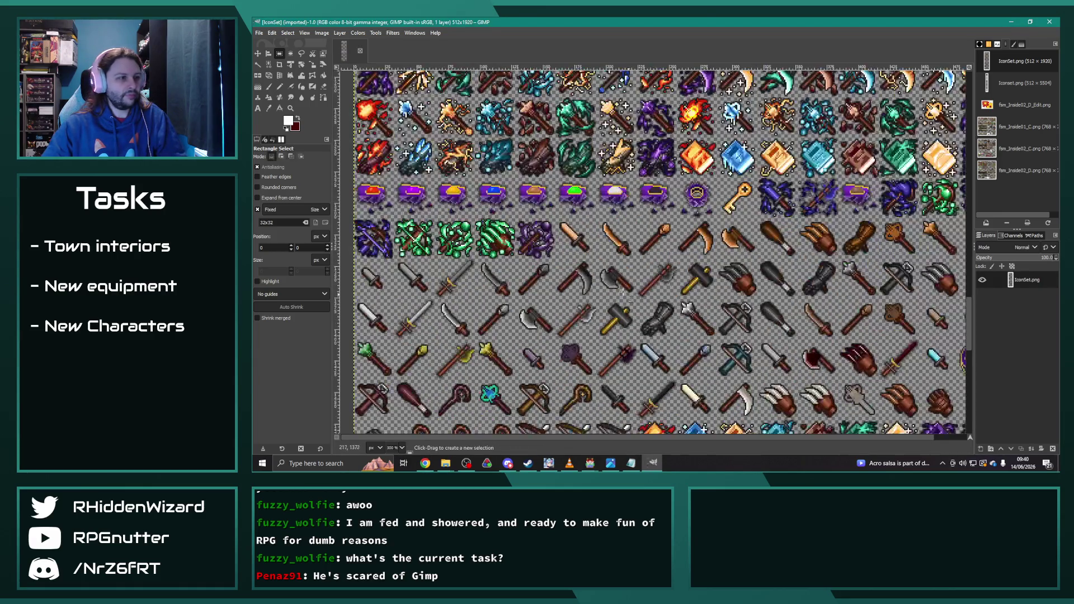
pyautogui.scroll(-5, 634, 301)
# - Configure the image grid spacing and show the grid over the icon sheet
pyautogui.click(322, 33)
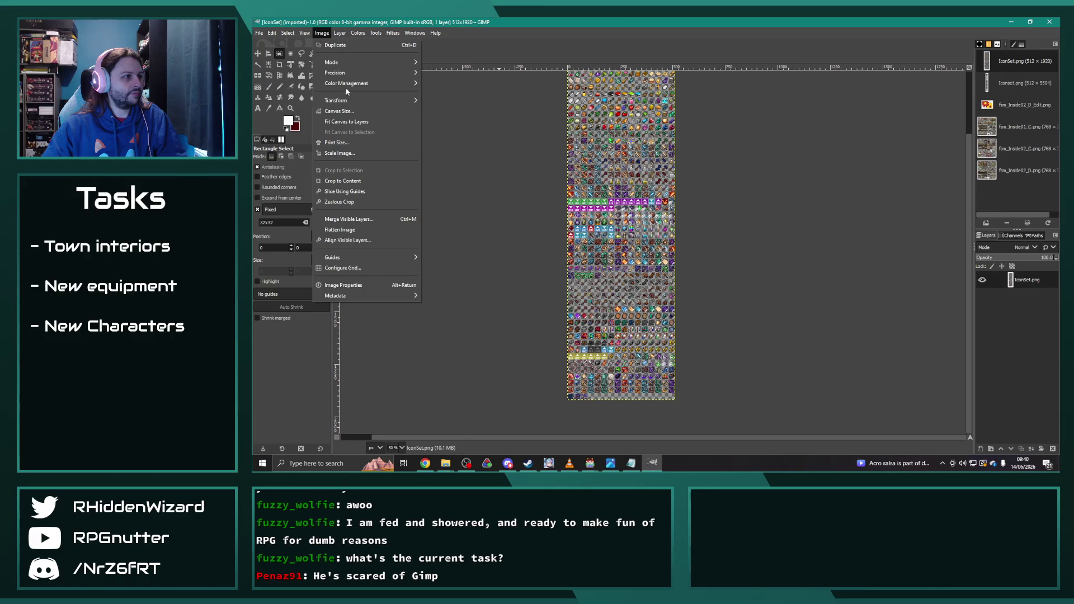
pyautogui.click(347, 150)
pyautogui.click(714, 310)
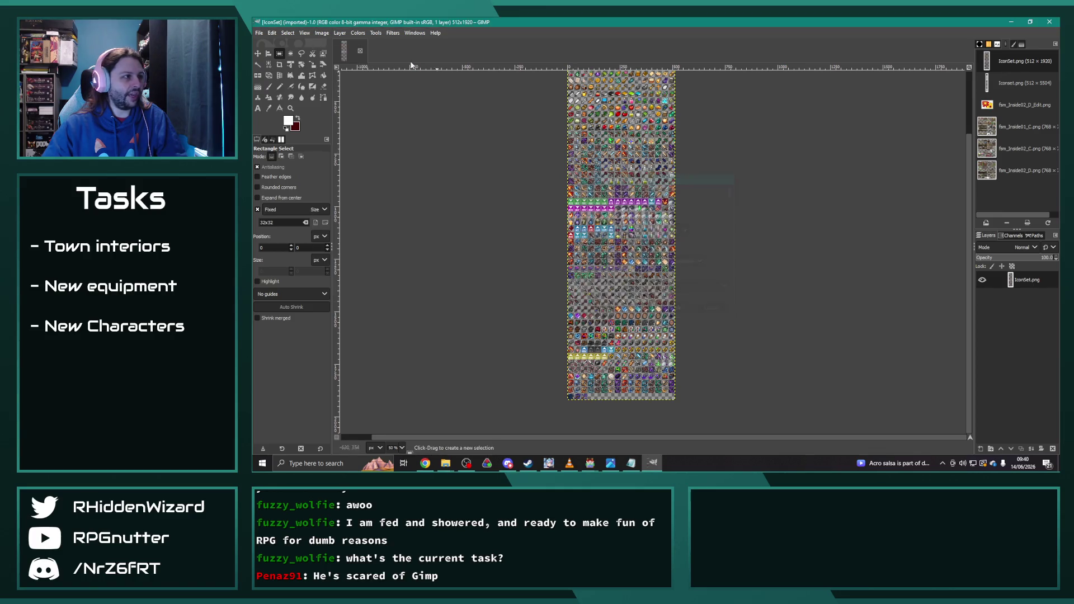
pyautogui.click(322, 33)
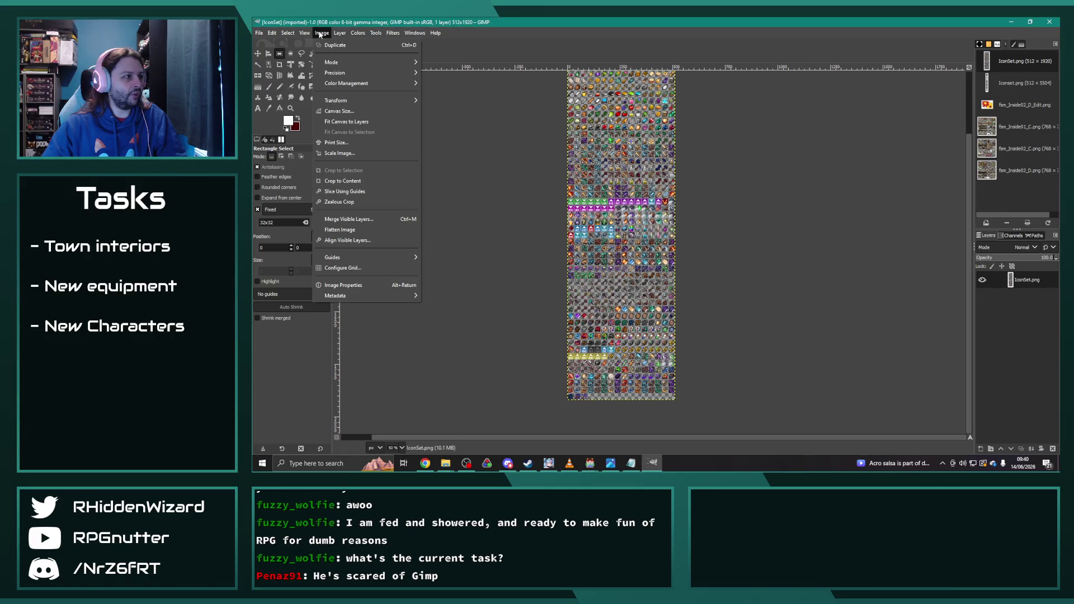
pyautogui.click(347, 268)
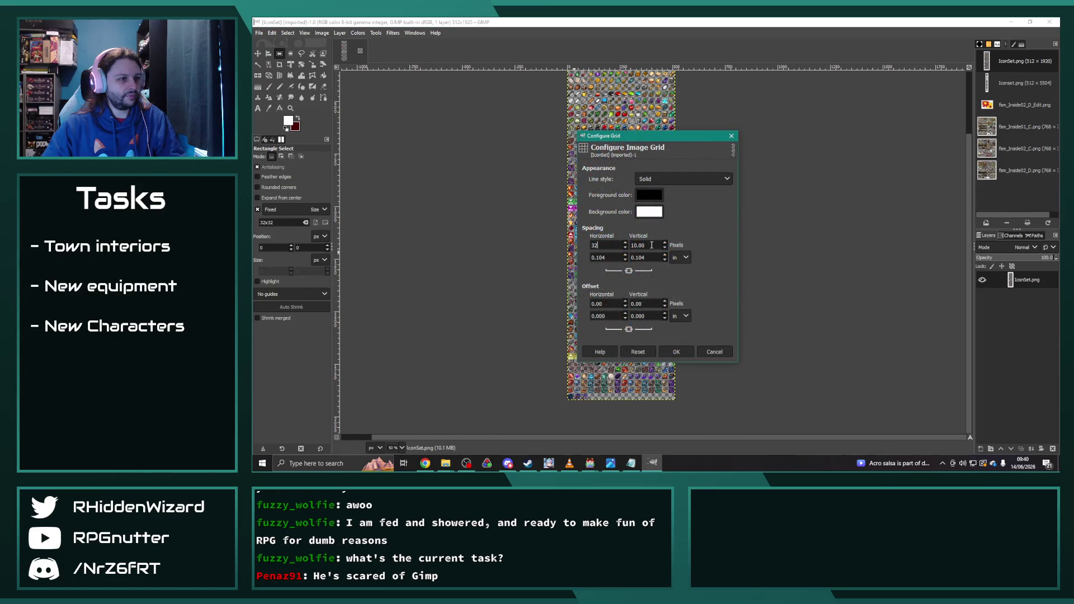
pyautogui.click(685, 354)
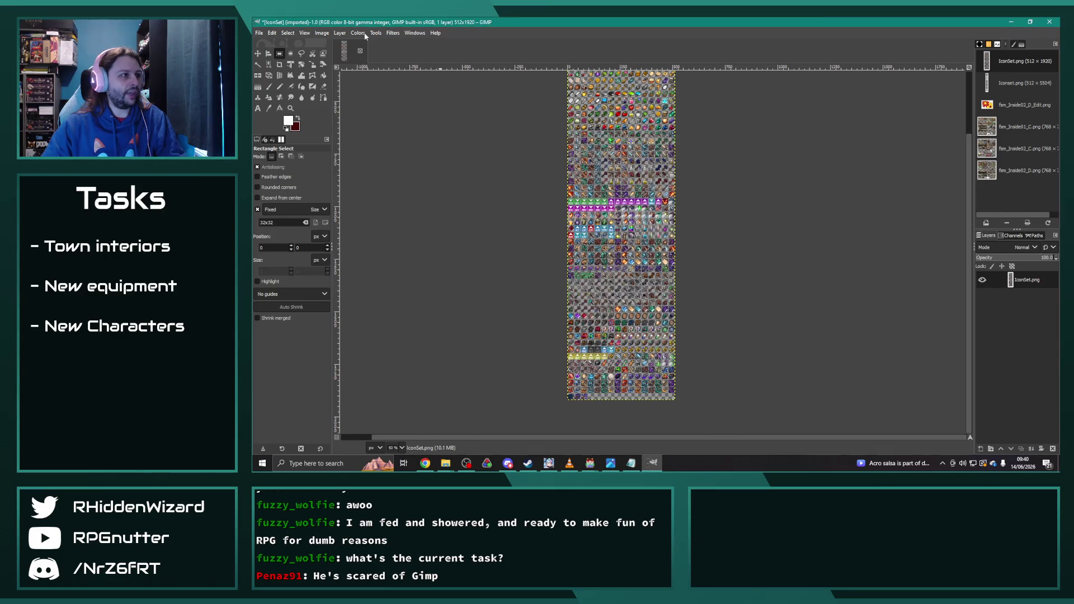
pyautogui.click(317, 33)
pyautogui.click(332, 255)
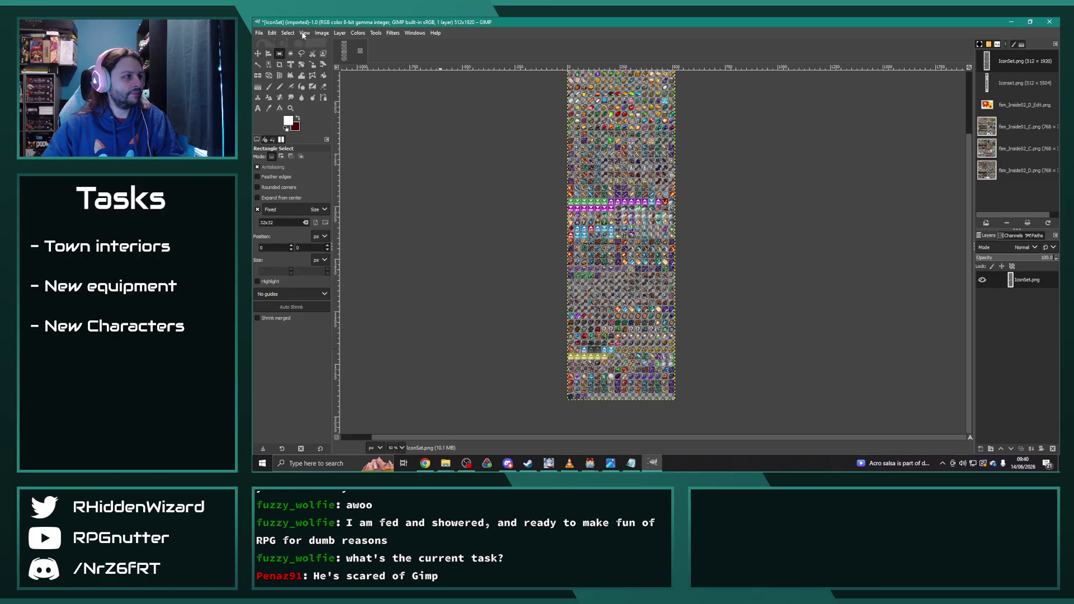
pyautogui.click(304, 33)
pyautogui.click(336, 223)
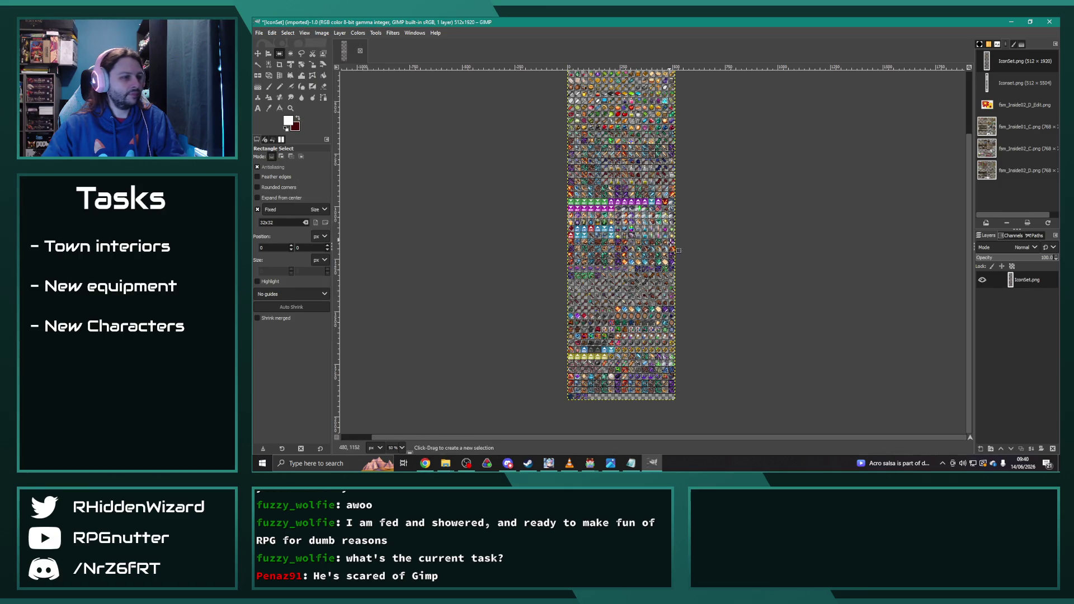
# - Select the 32x32 icon at position 96,128 and copy it
pyautogui.scroll(5, 617, 244)
pyautogui.scroll(-2, 579, 235)
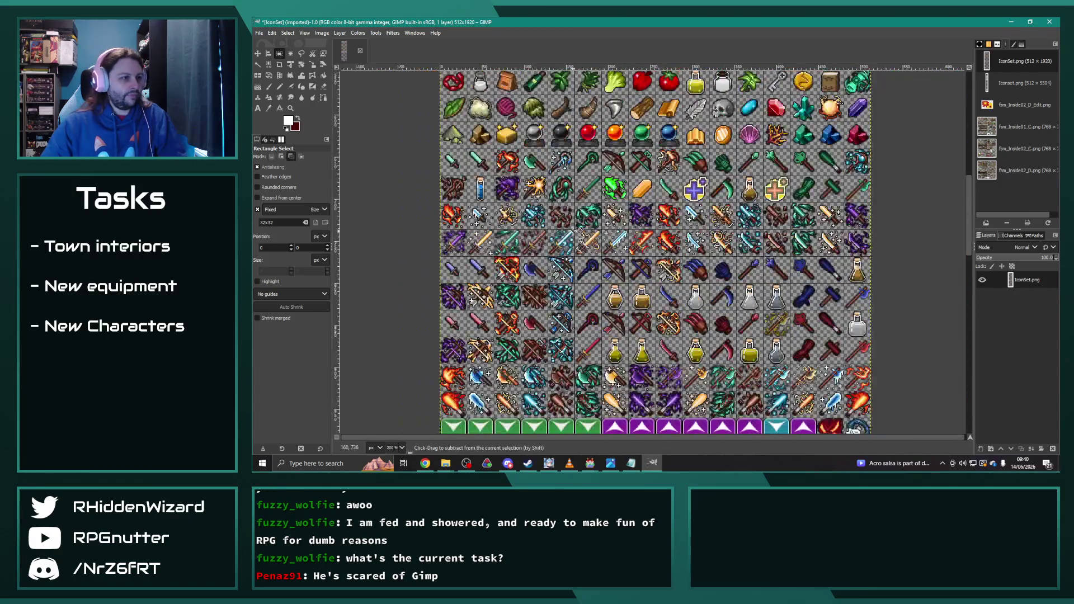
pyautogui.scroll(5, 582, 234)
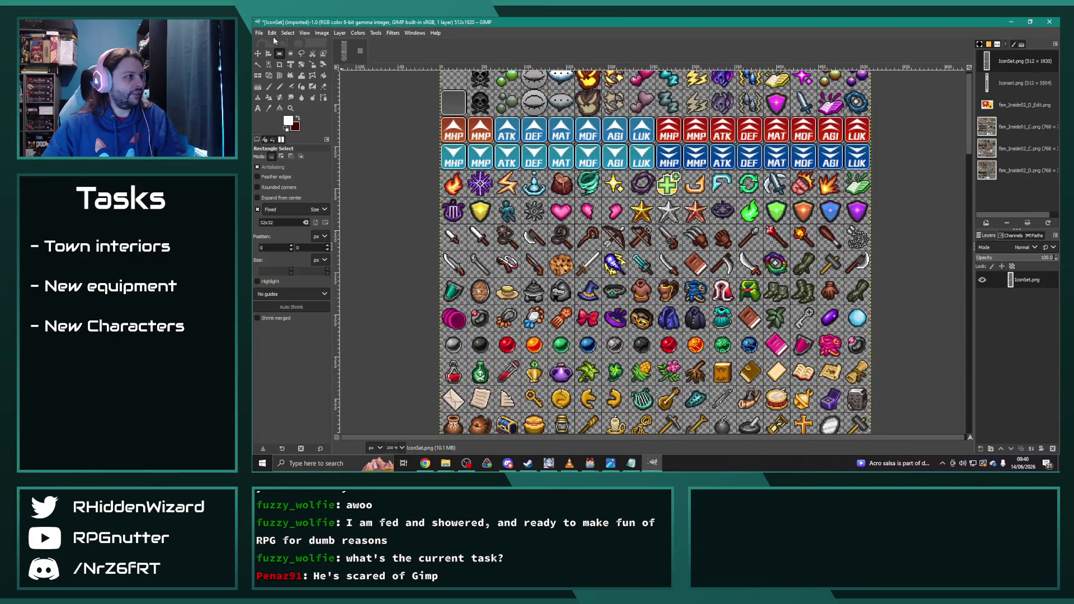
pyautogui.click(536, 185)
pyautogui.hotkey('ctrl', 'c')
pyautogui.scroll(-20, 560, 252)
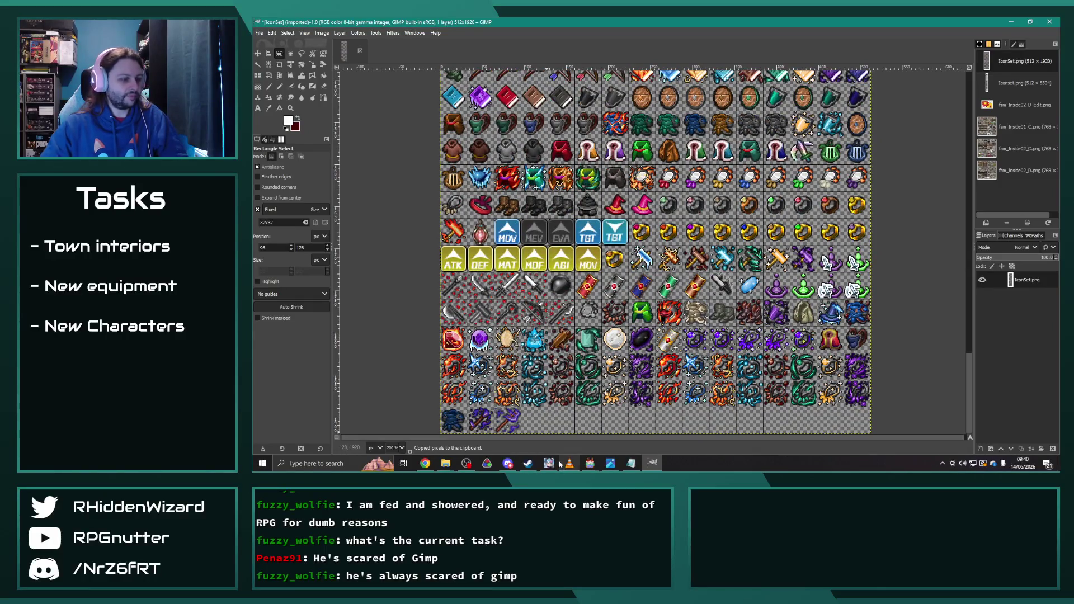
# - Launch paint.net, create a new blank image and paste the fountain icon into it
pyautogui.press('super')
pyautogui.write('a')
pyautogui.press('BackSpace')
pyautogui.write('pai')
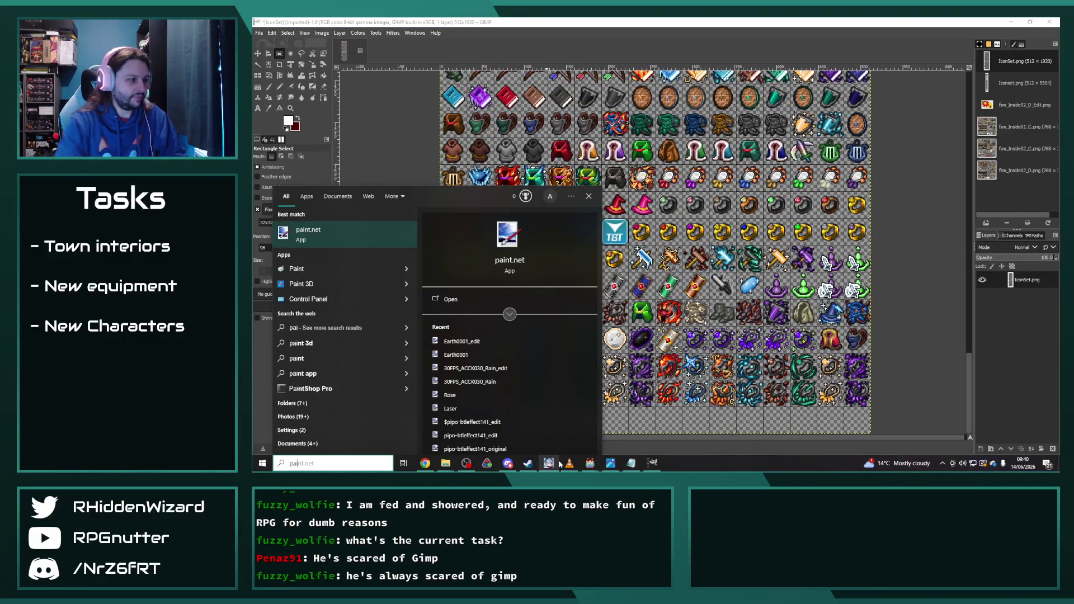
pyautogui.click(312, 227)
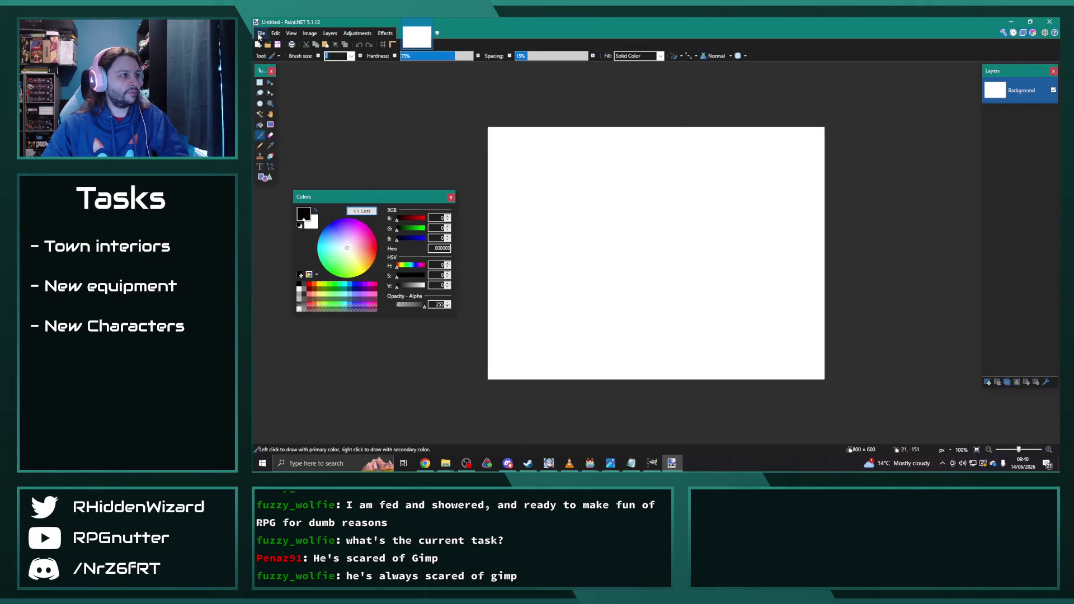
pyautogui.click(260, 34)
pyautogui.click(275, 44)
pyautogui.click(653, 291)
pyautogui.hotkey('ctrl', 'v')
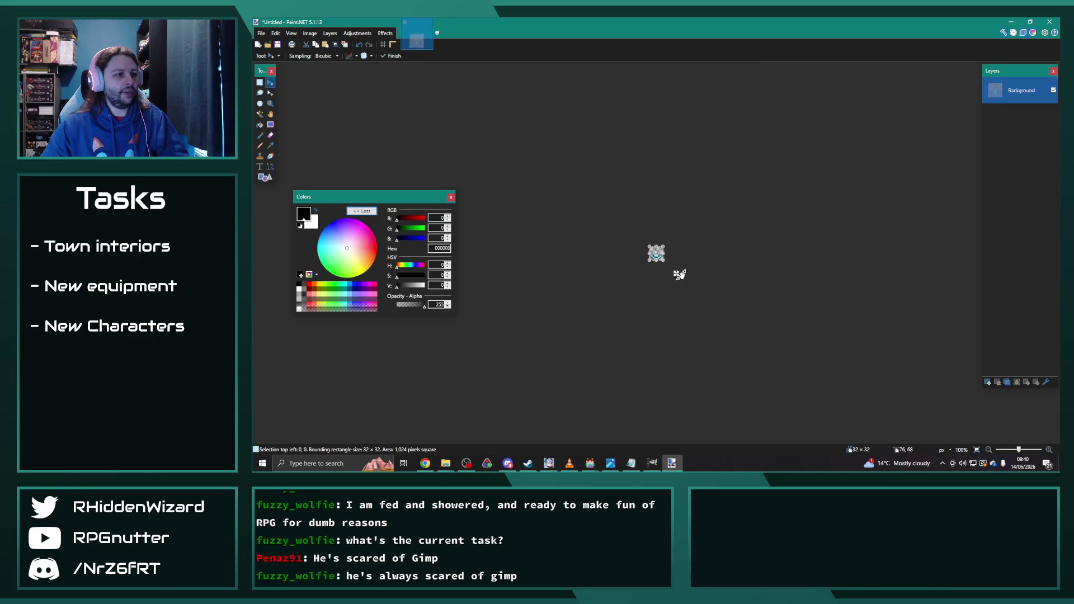
# - Shift the fountain icon's hue from blue to gold with Hue/Saturation
pyautogui.click(357, 34)
pyautogui.click(372, 96)
pyautogui.moveTo(752, 163)
pyautogui.mouseDown()
pyautogui.moveTo(748, 179)
pyautogui.moveTo(785, 180)
pyautogui.moveTo(701, 185)
pyautogui.moveTo(741, 204)
pyautogui.moveTo(742, 222)
pyautogui.mouseUp()
pyautogui.click(776, 238)
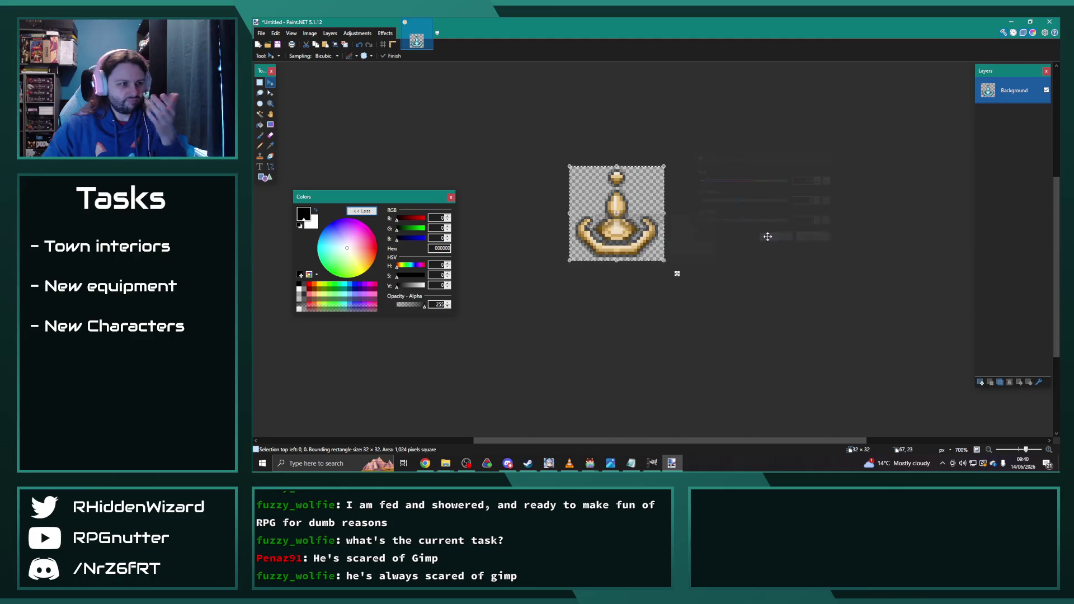
pyautogui.hotkey('ctrl', 'a')
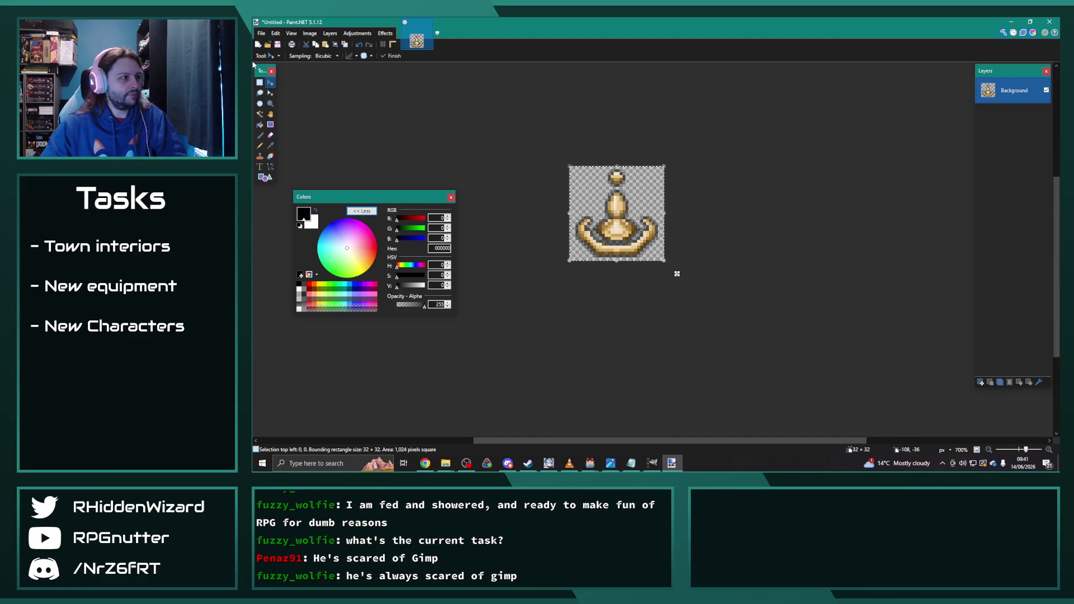
# - Paste the gold icon into IconSet's empty bottom cell, then copy it into paint.net as a new image
pyautogui.click(653, 463)
pyautogui.hotkey('ctrl', 'v')
pyautogui.click(573, 421)
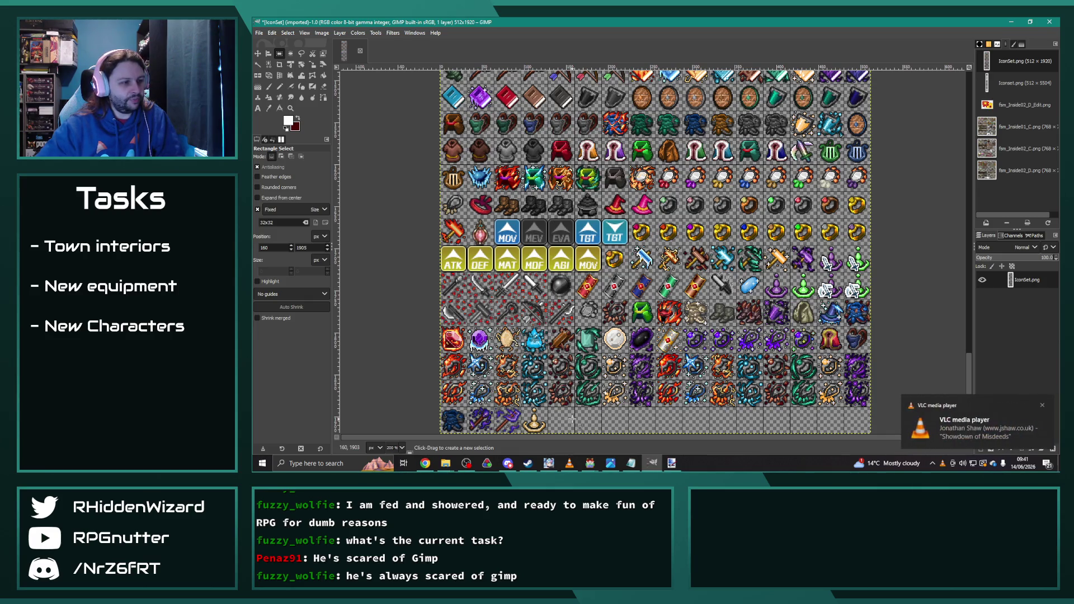
pyautogui.hotkey('ctrl', 'c')
pyautogui.hotkey('alt', 'Tab')
pyautogui.hotkey('ctrl', 'alt', 'v')
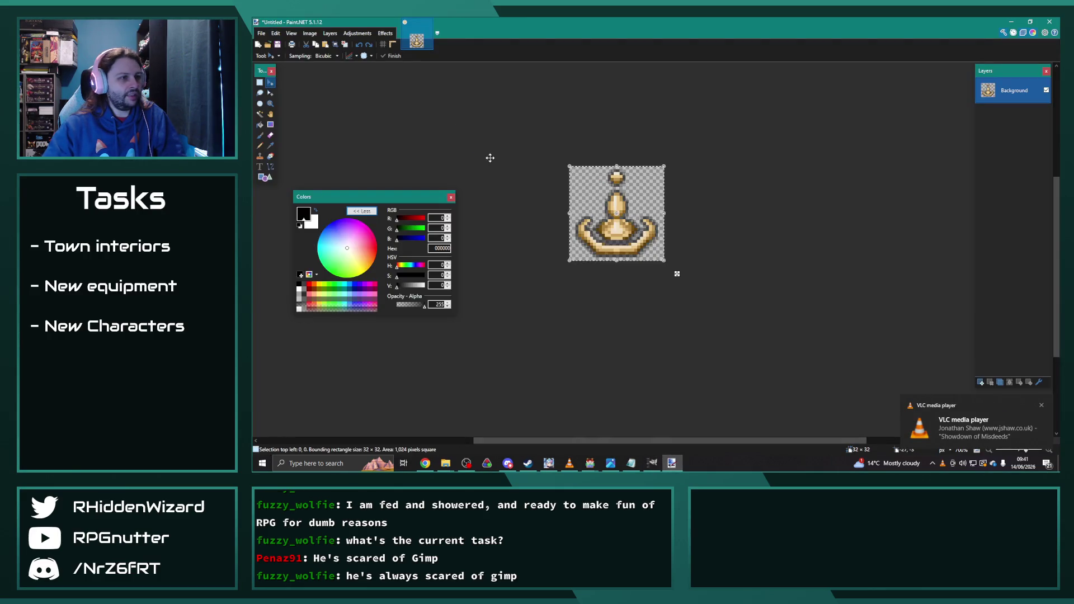
# - Raise saturation slightly and shift the hue so the fountain icon turns orange-gold
pyautogui.click(357, 33)
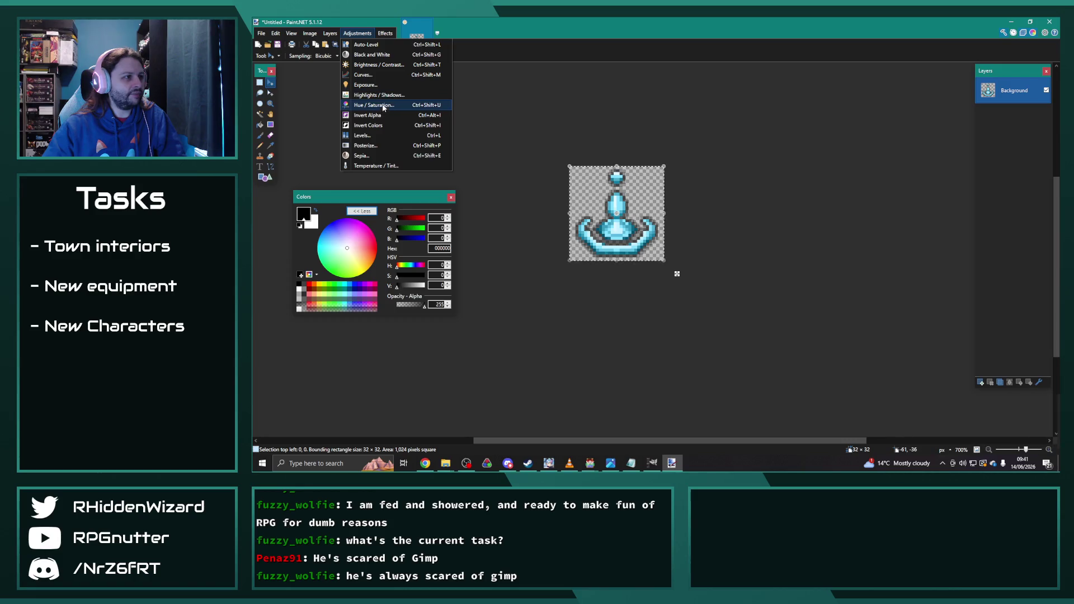
pyautogui.click(374, 106)
pyautogui.moveTo(639, 192)
pyautogui.mouseDown()
pyautogui.moveTo(728, 192)
pyautogui.moveTo(710, 211)
pyautogui.mouseUp()
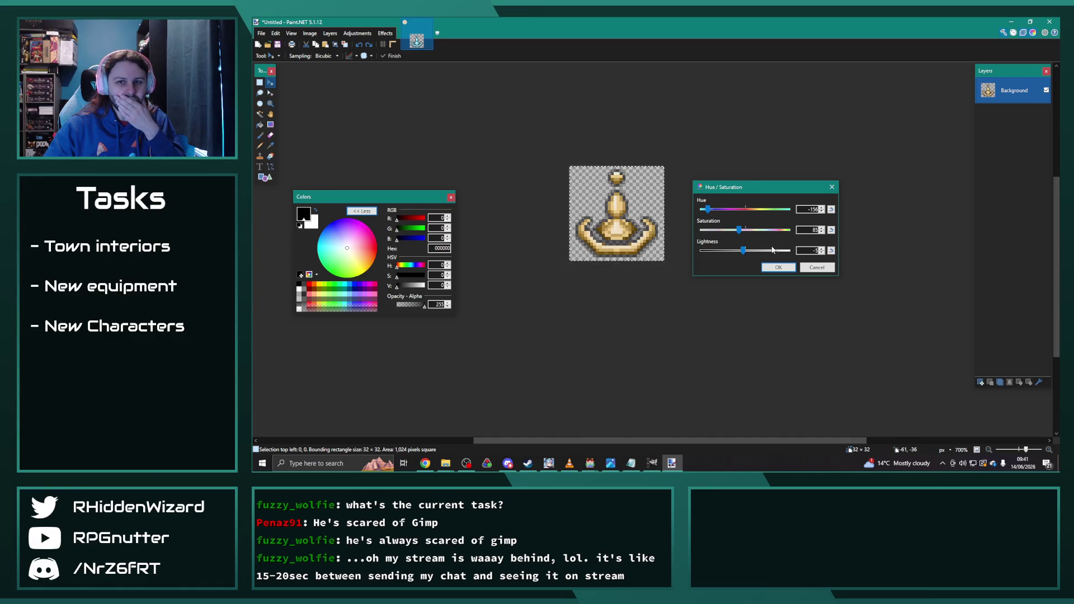
pyautogui.moveTo(739, 230); pyautogui.dragTo(746, 233)
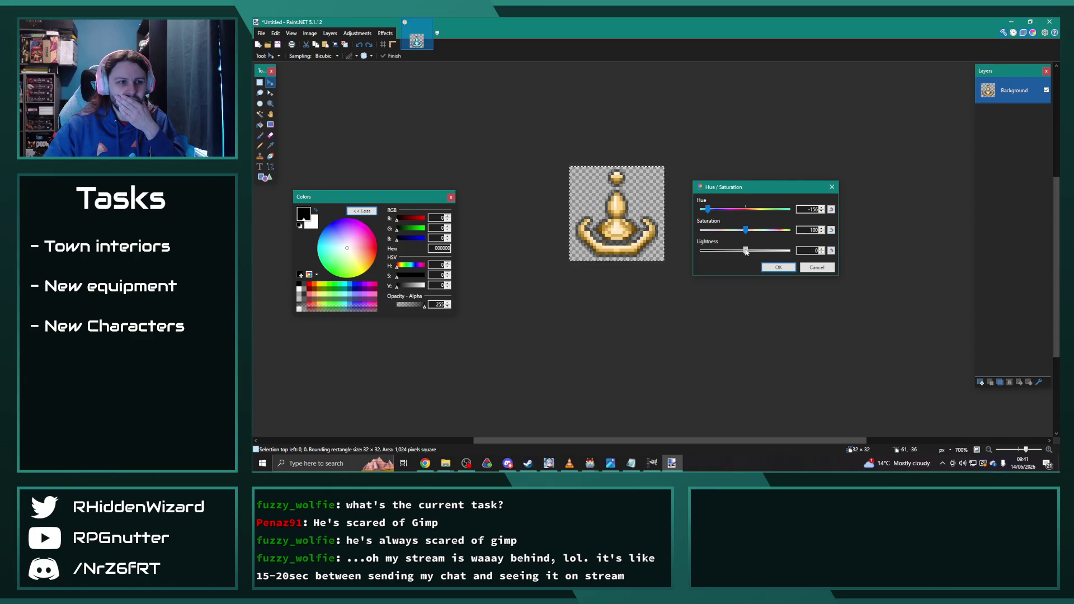
pyautogui.moveTo(708, 209)
pyautogui.mouseDown()
pyautogui.moveTo(720, 213)
pyautogui.moveTo(708, 213)
pyautogui.mouseUp()
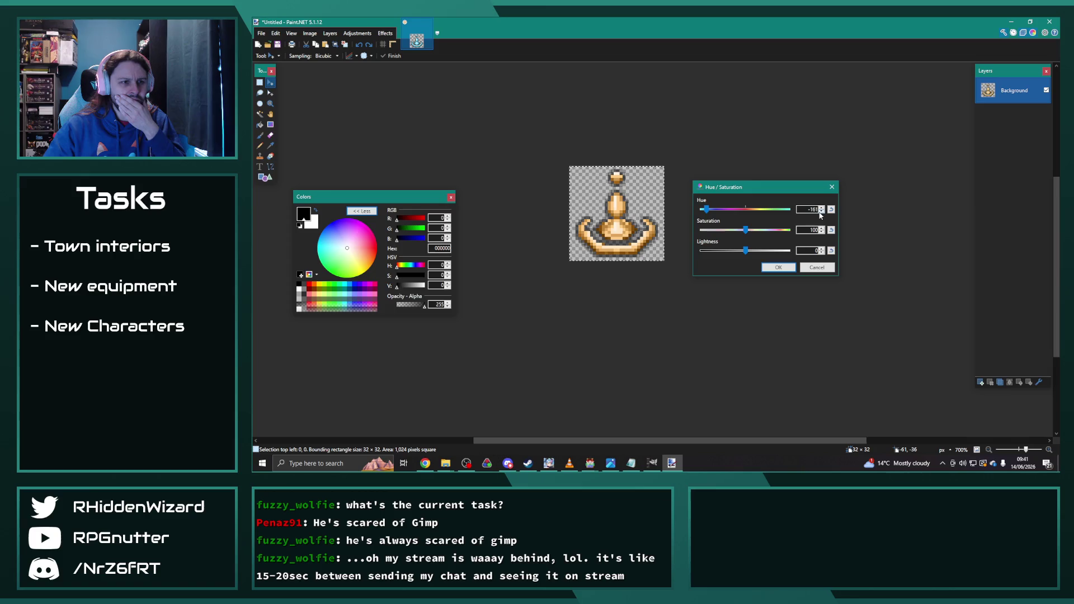
pyautogui.click(778, 266)
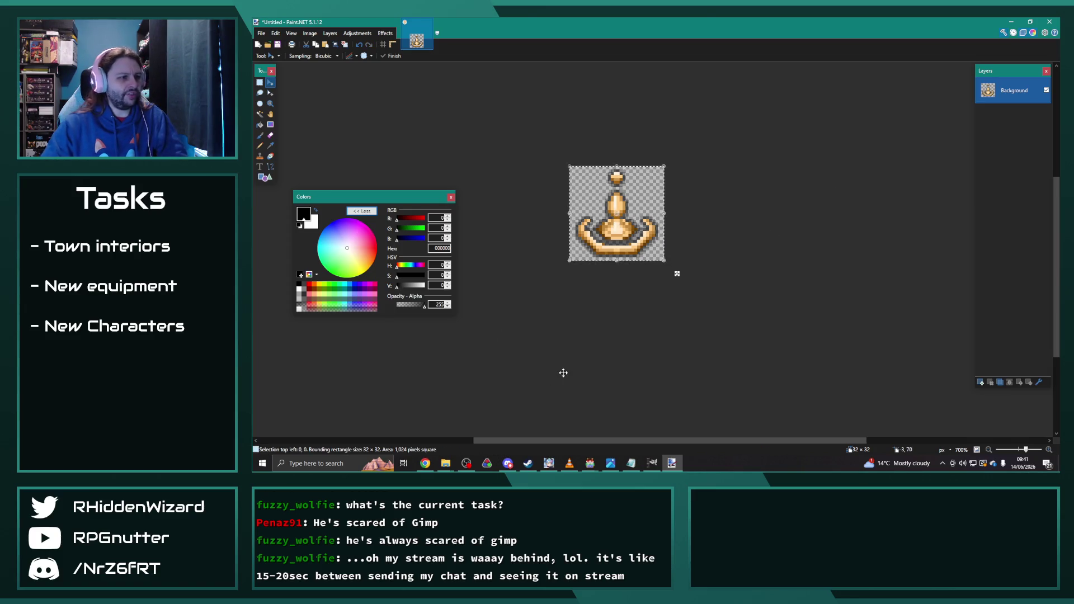
pyautogui.click(649, 462)
# - Paste and anchor the golden icon in the bottom row, then export over IconSet.png
pyautogui.hotkey('ctrl', 'v')
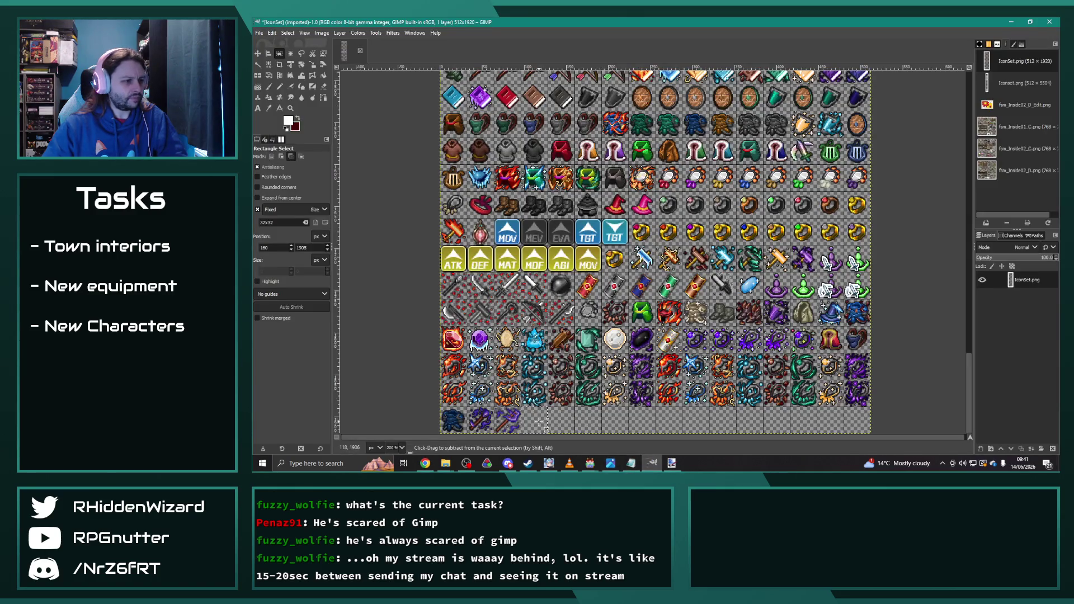
pyautogui.click(572, 423)
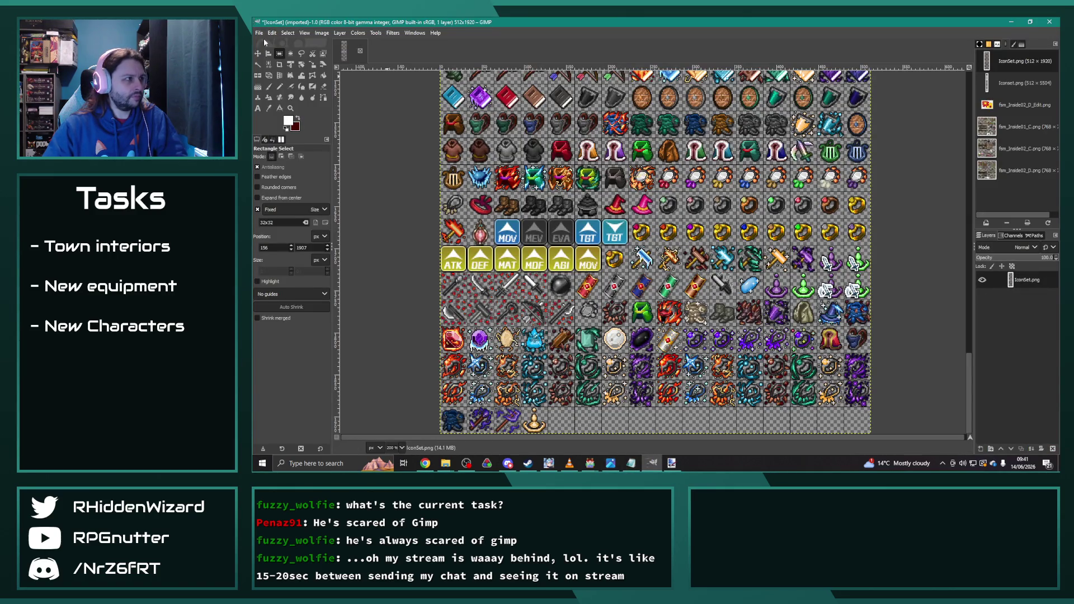
pyautogui.hotkey('ctrl', 'e')
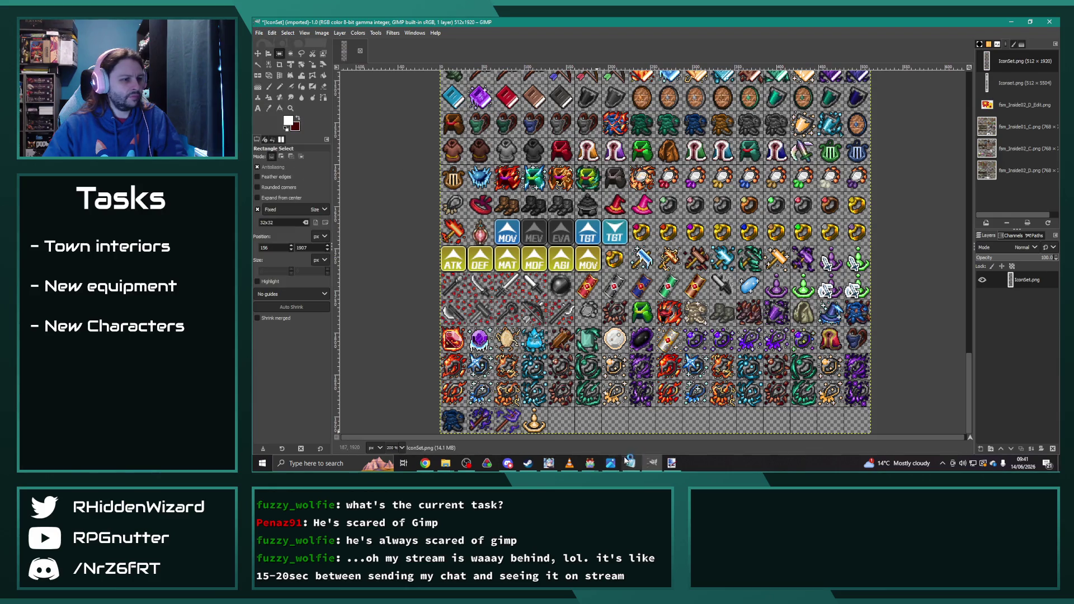
# - Close the animations project's database and return to the main RPG Maker game project
pyautogui.click(589, 465)
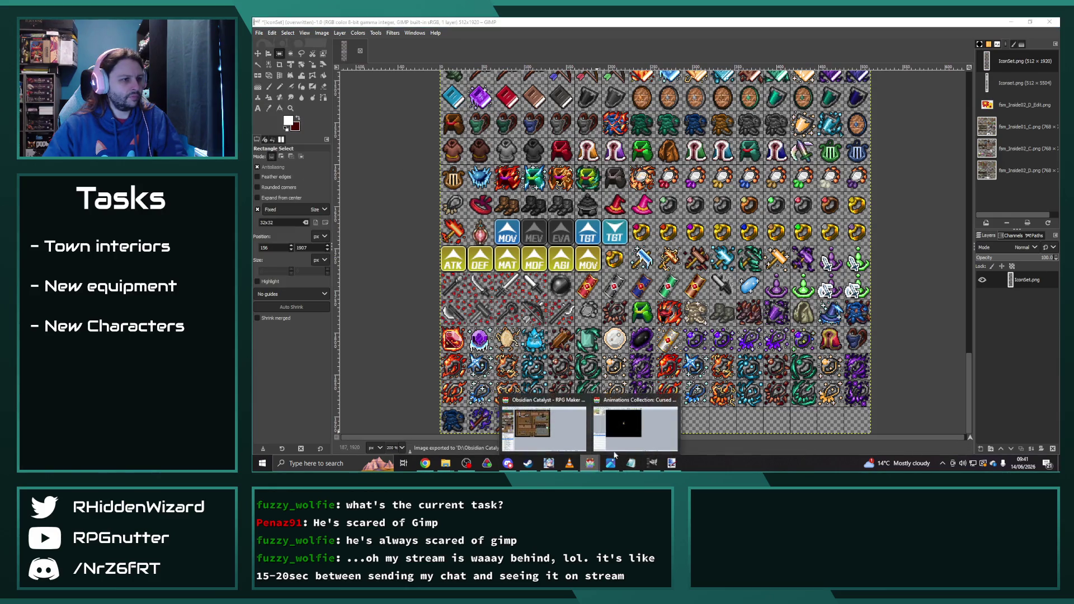
pyautogui.click(629, 413)
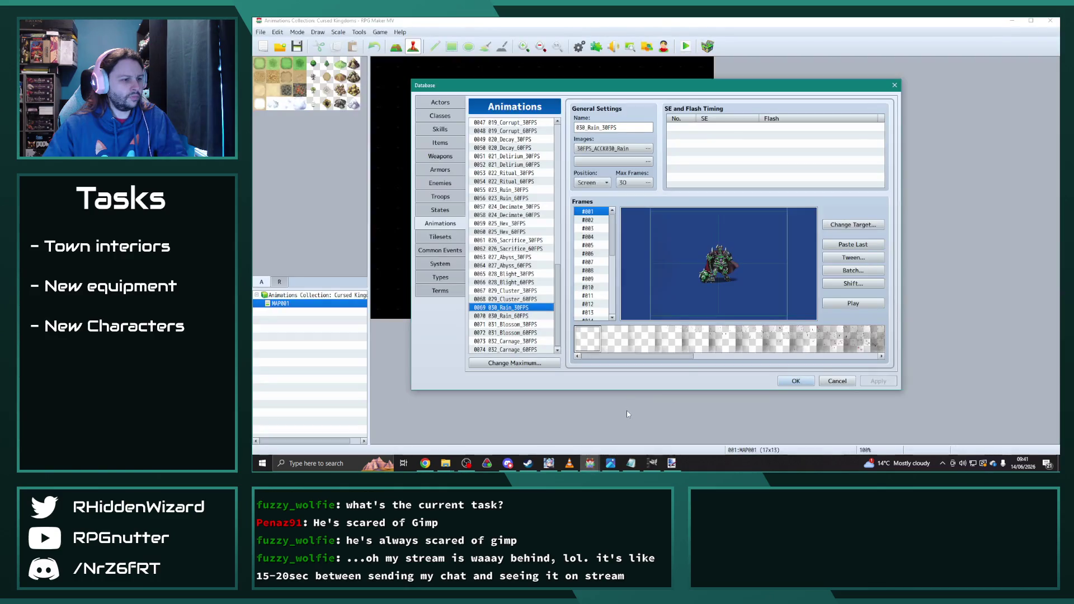
pyautogui.click(822, 380)
pyautogui.click(653, 464)
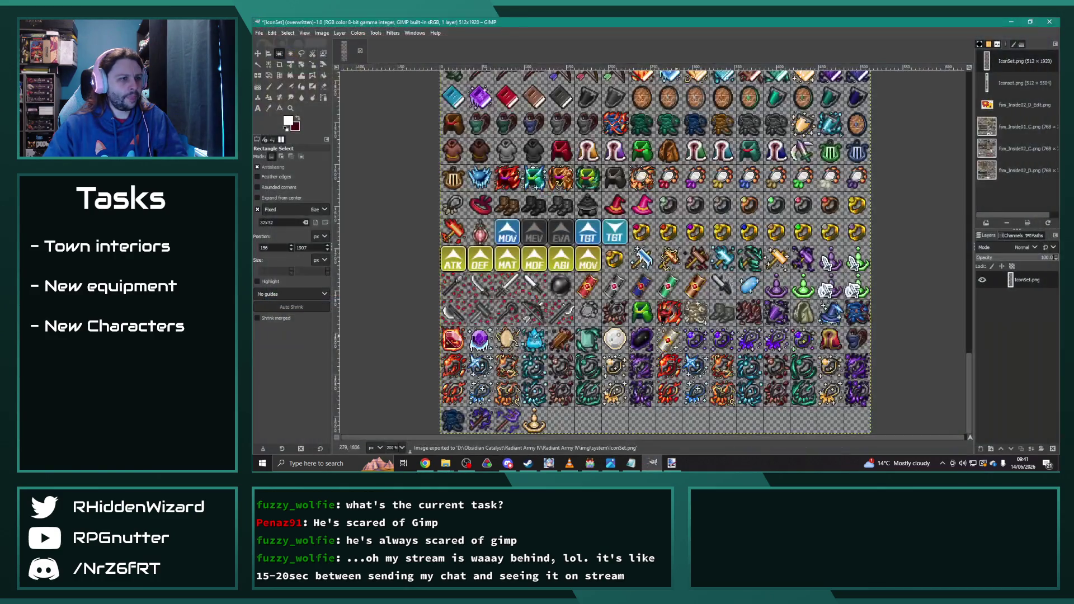
pyautogui.click(590, 463)
# - Close the database, save the Obsidian Catalyst project, and reopen the database on Skills
pyautogui.click(797, 379)
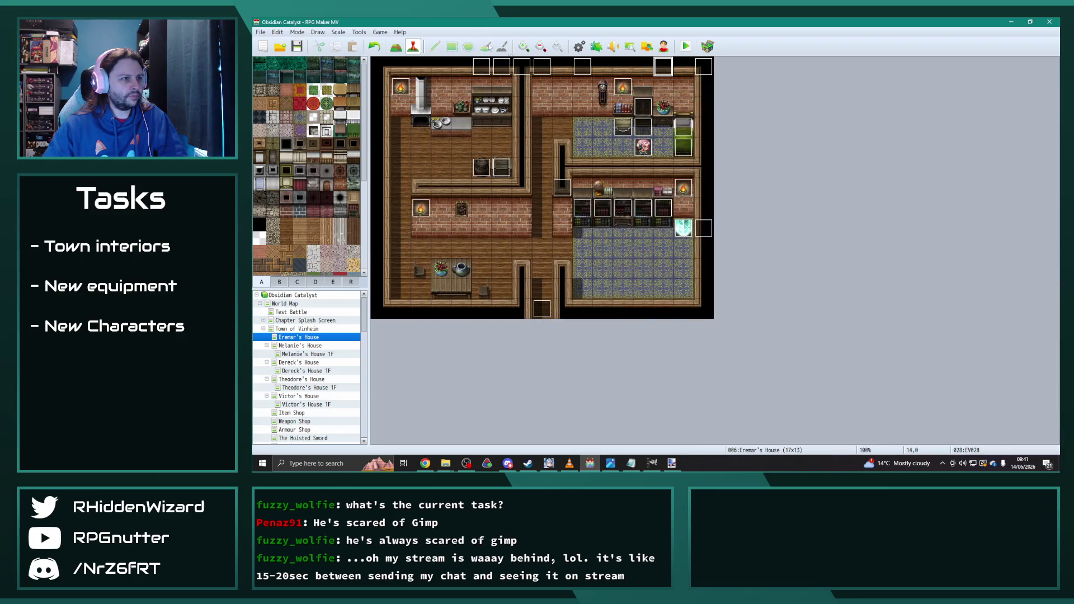
pyautogui.click(297, 46)
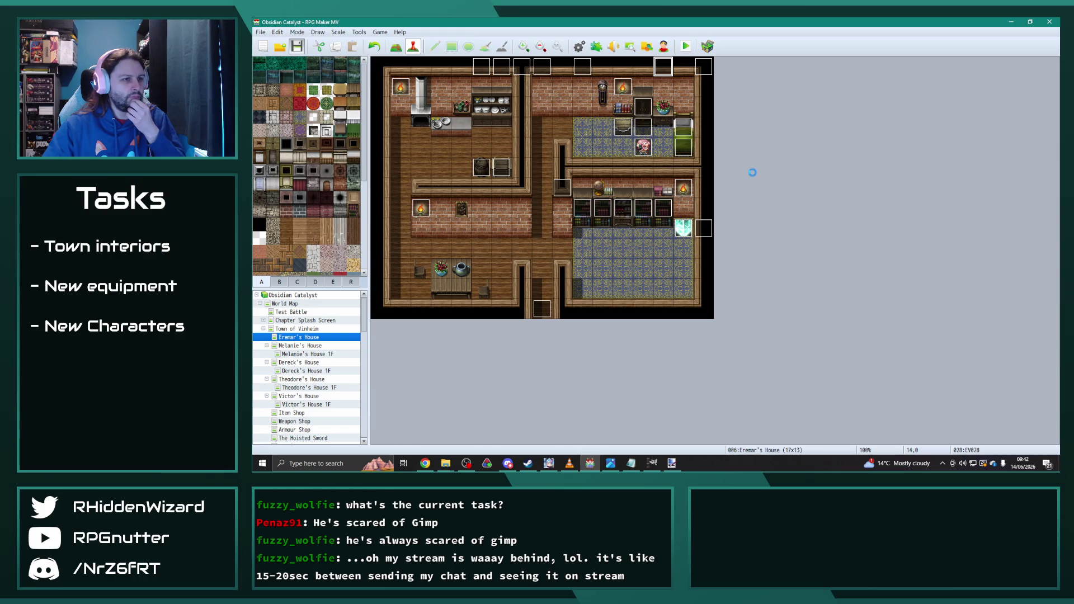
pyautogui.click(570, 463)
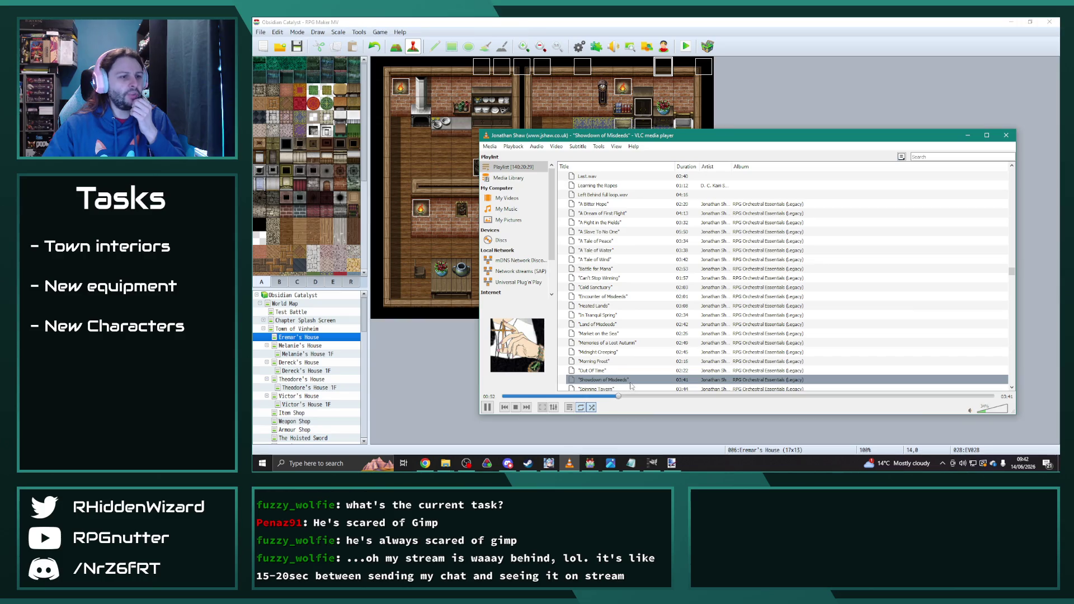
pyautogui.click(687, 21)
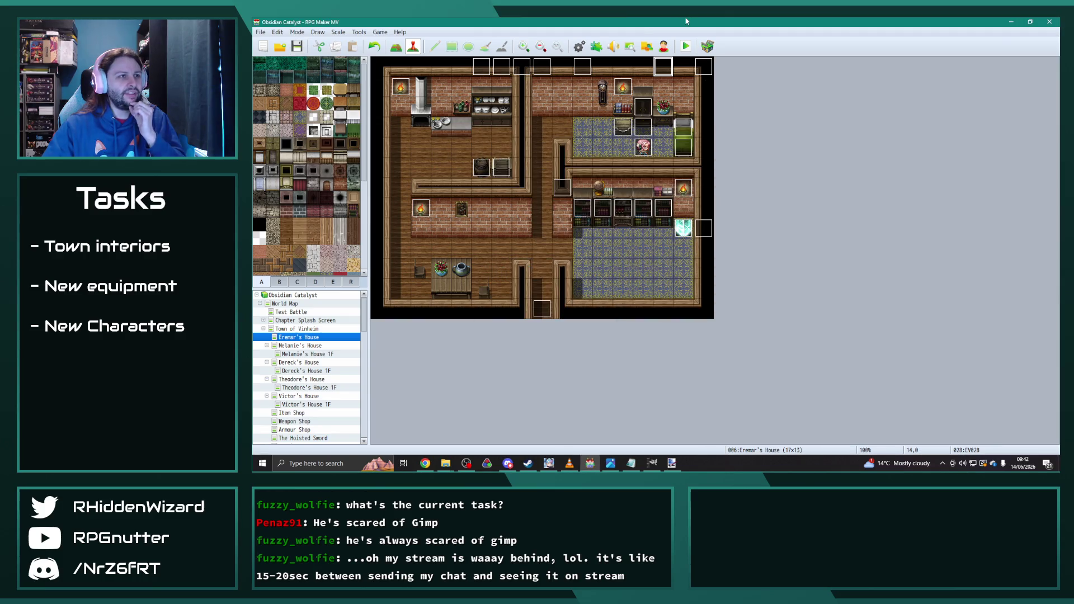
pyautogui.click(578, 47)
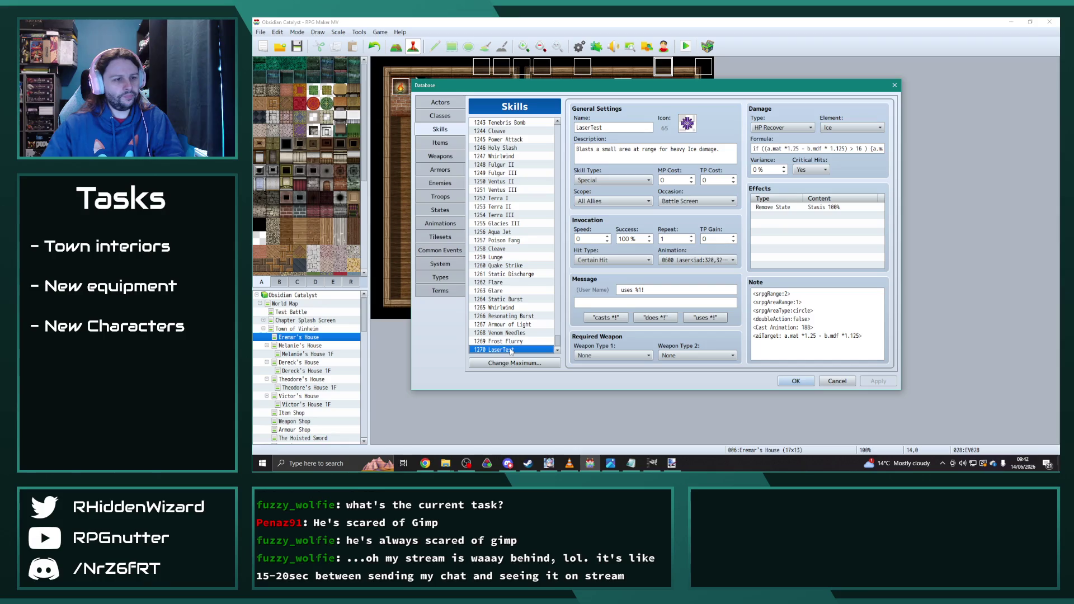
# - Delete the LaserTest skill's data so entry 1270 is blank, then scroll the skills list
pyautogui.press('Delete')
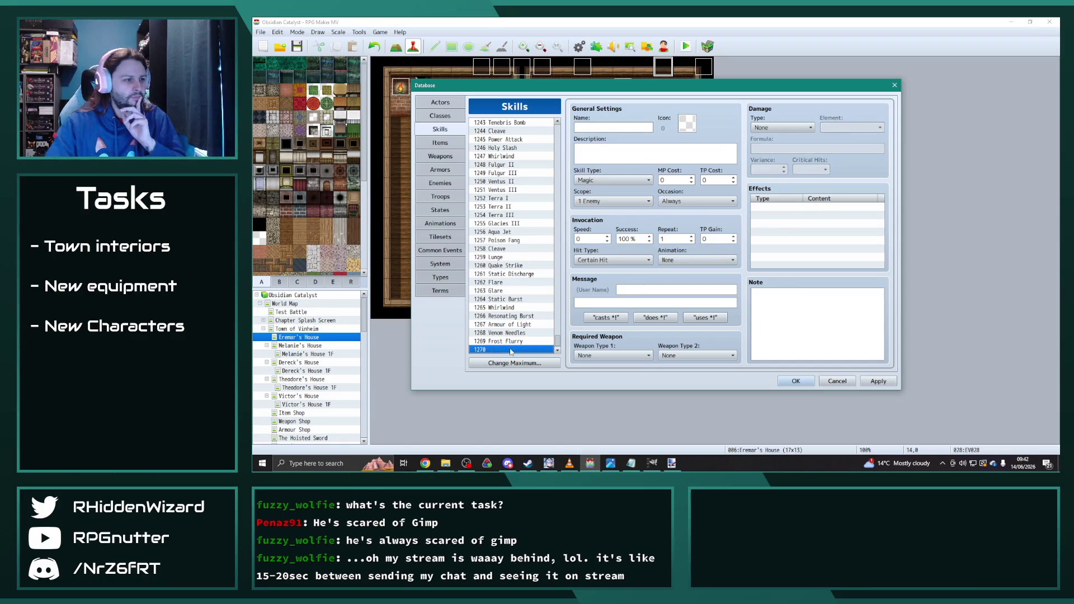
pyautogui.moveTo(559, 342)
pyautogui.mouseDown()
pyautogui.moveTo(557, 278)
pyautogui.moveTo(562, 385)
pyautogui.mouseUp()
pyautogui.moveTo(559, 339)
pyautogui.mouseDown()
pyautogui.moveTo(558, 318)
pyautogui.moveTo(562, 355)
pyautogui.mouseUp()
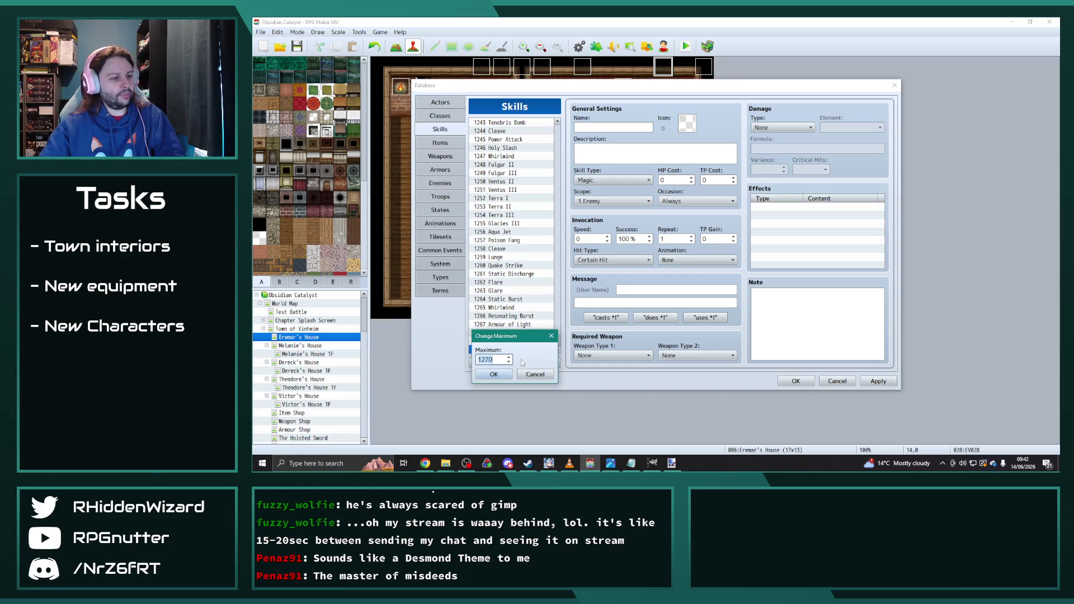
# - Raise the maximum skill count to 5000 and scroll up through the extended skills list
pyautogui.write('5000')
pyautogui.click(494, 374)
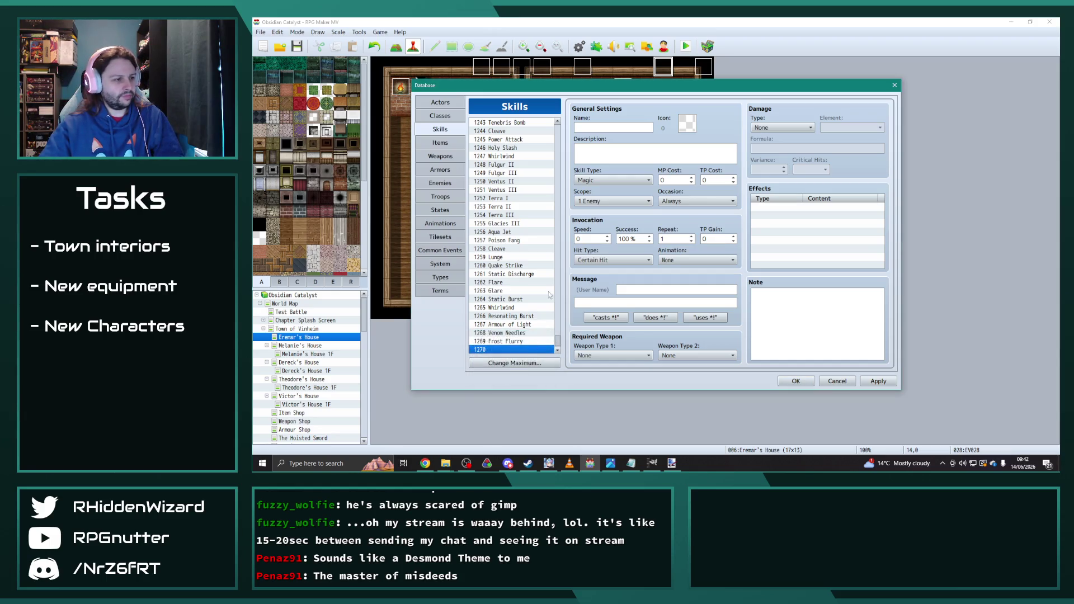
pyautogui.click(519, 361)
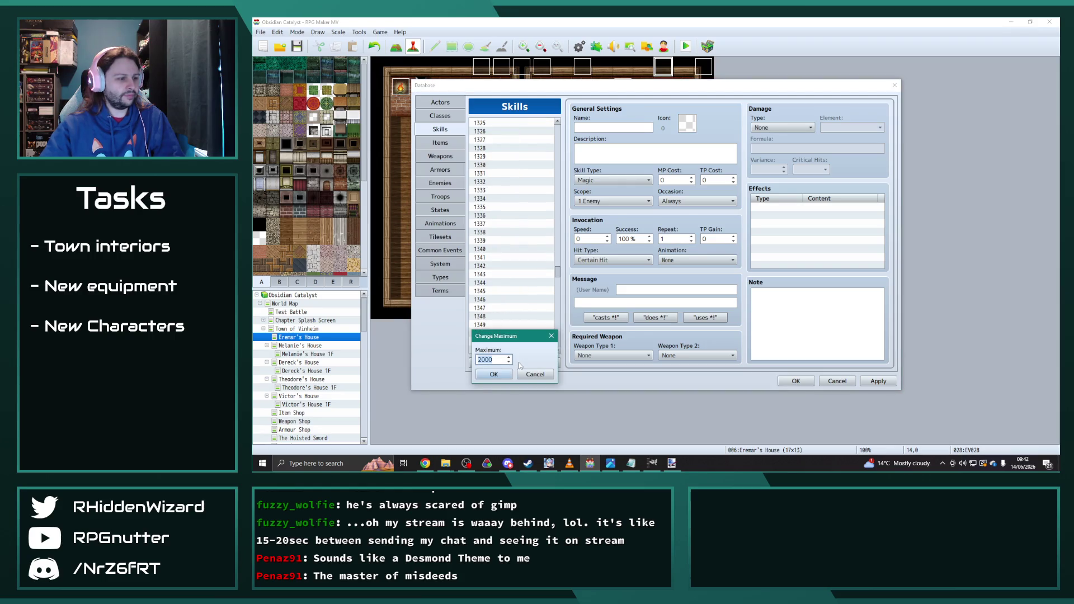
pyautogui.click(491, 373)
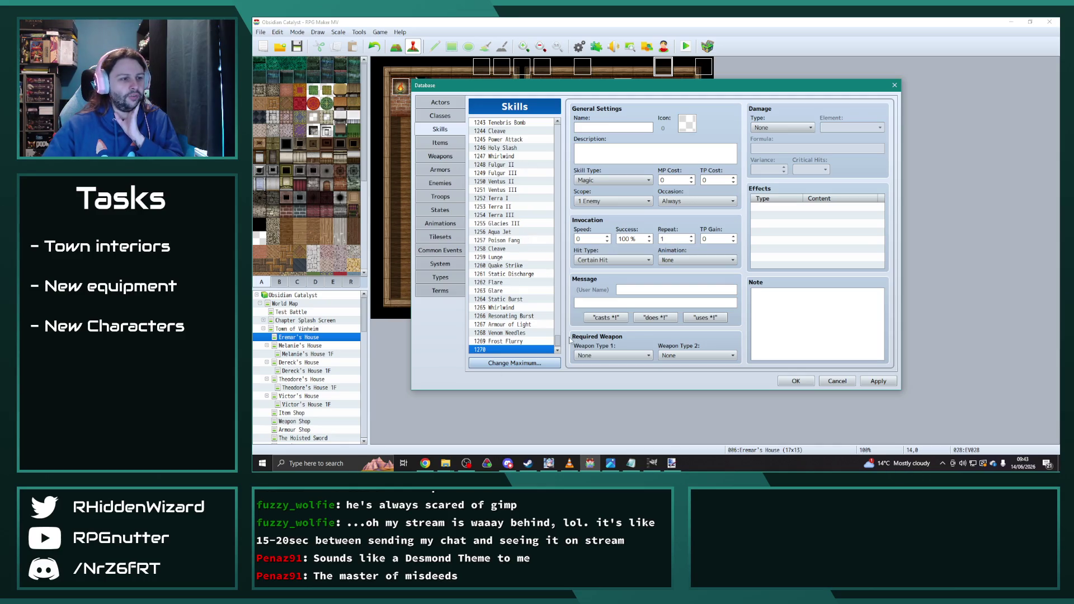
pyautogui.moveTo(558, 341); pyautogui.dragTo(559, 206)
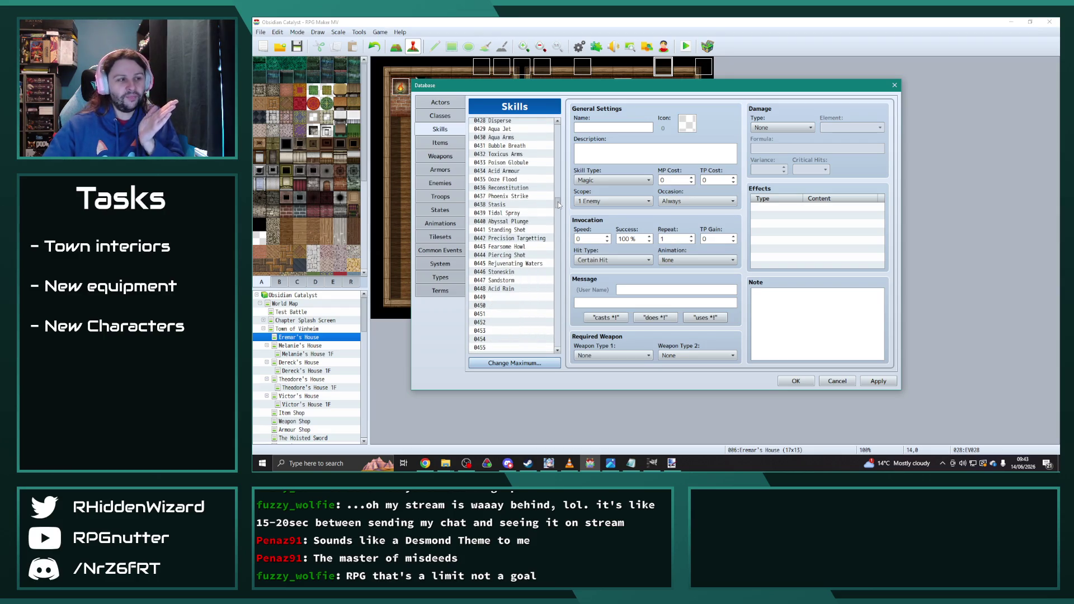
# - Give Acid Rain the orange icon 947, apply it, and bring the OC Kanban sheet forward
pyautogui.click(509, 290)
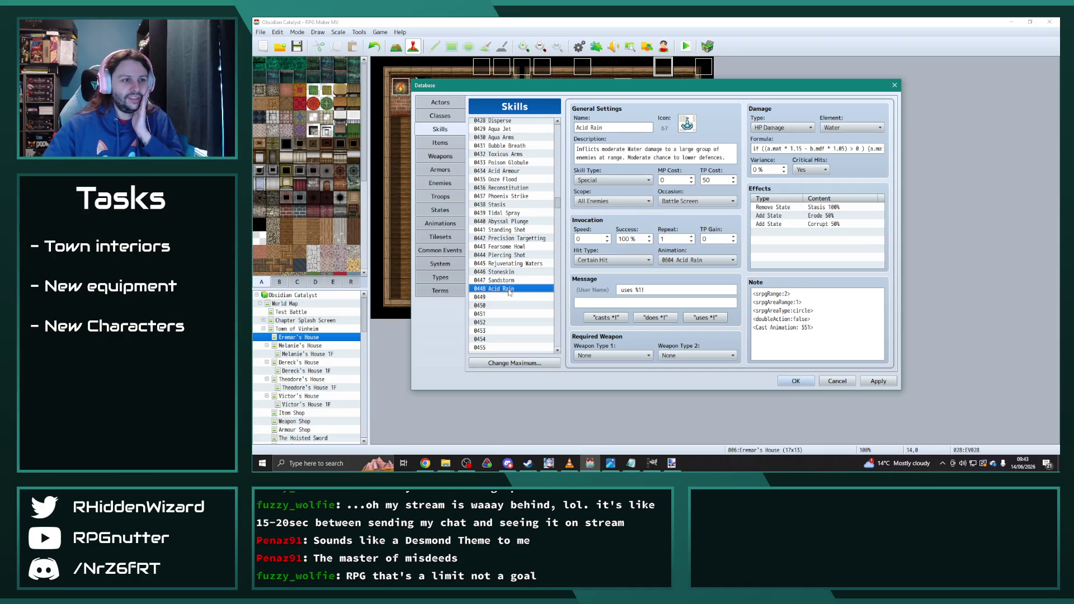
pyautogui.click(687, 124)
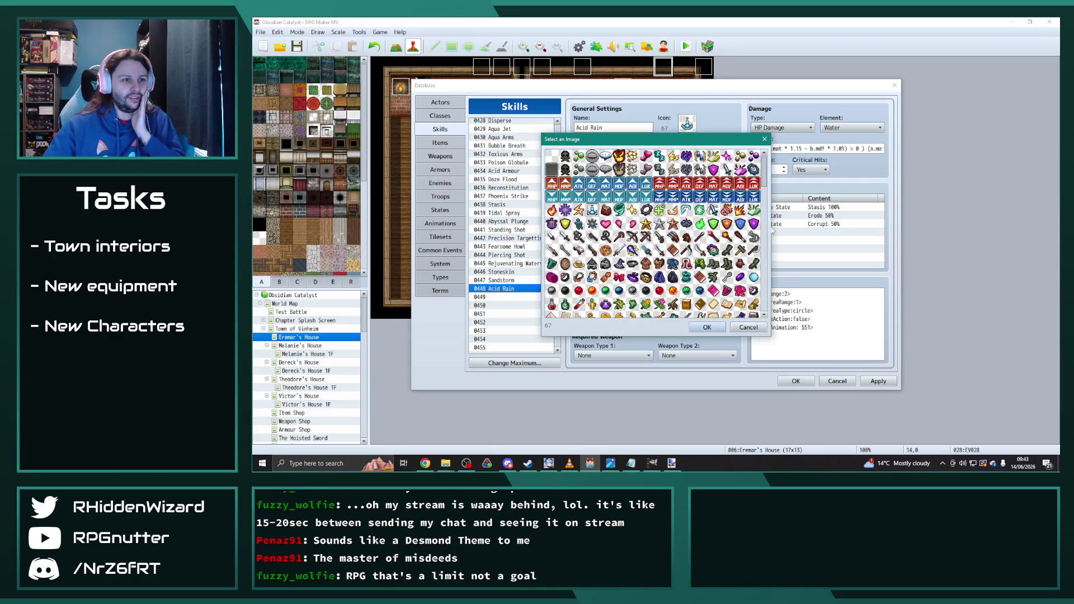
pyautogui.moveTo(765, 190); pyautogui.dragTo(759, 317)
pyautogui.doubleClick(592, 312)
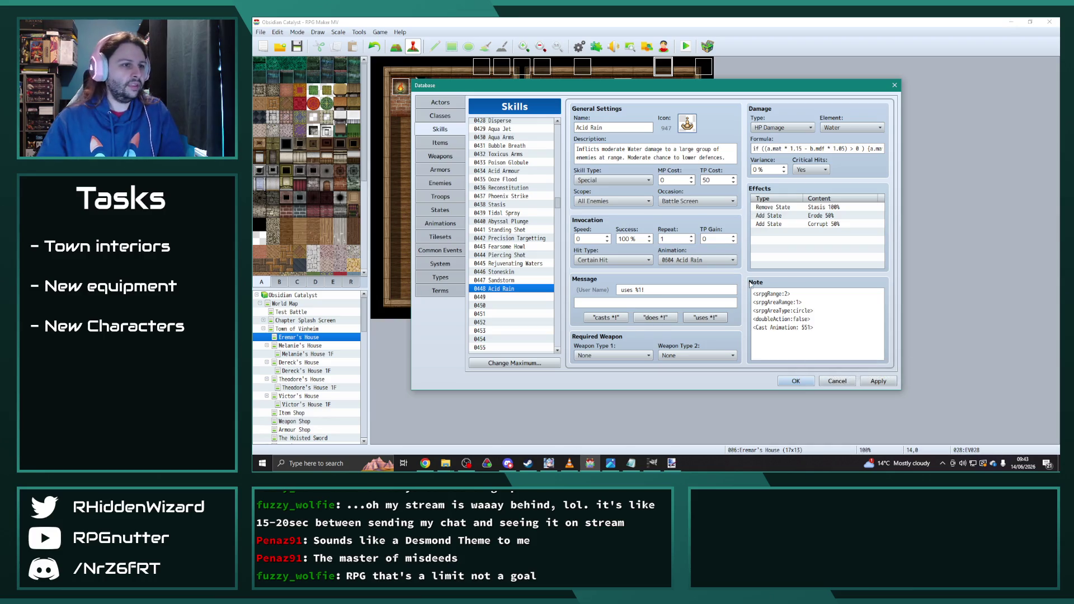
pyautogui.click(881, 385)
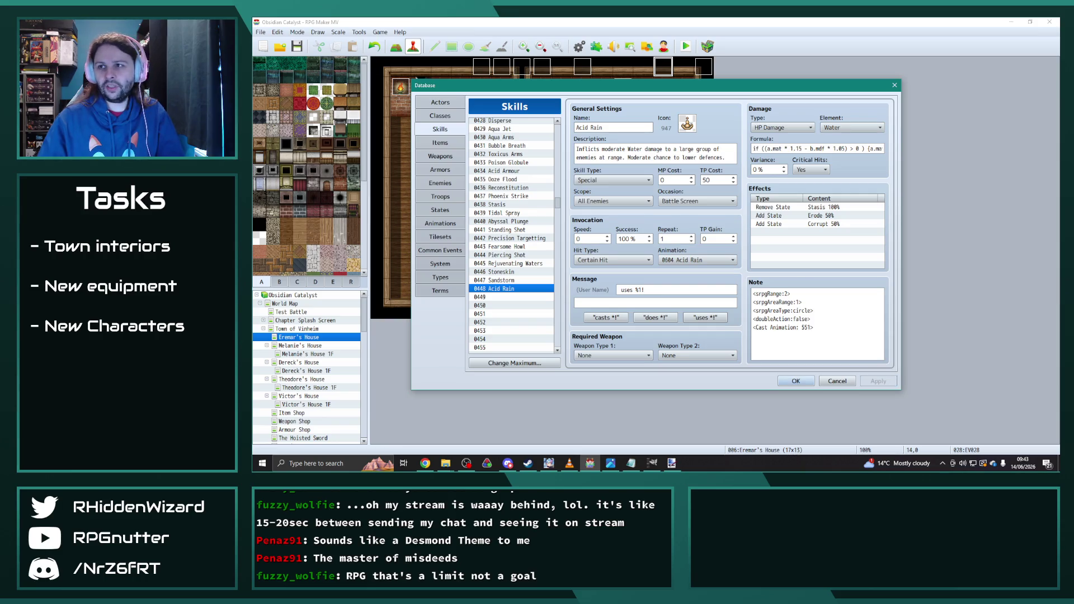
pyautogui.moveTo(1073, 48)
pyautogui.mouseDown()
pyautogui.moveTo(893, 37)
pyautogui.moveTo(904, 48)
pyautogui.mouseUp()
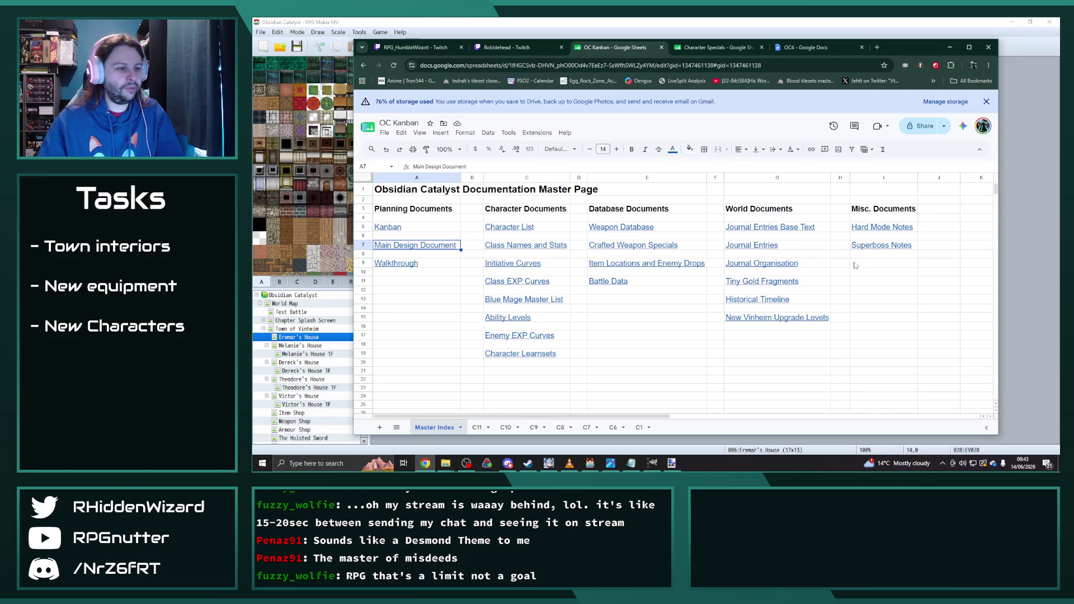
# - On the C11 board, color Druid Skills light green and paste it into Complete at G80
pyautogui.click(482, 428)
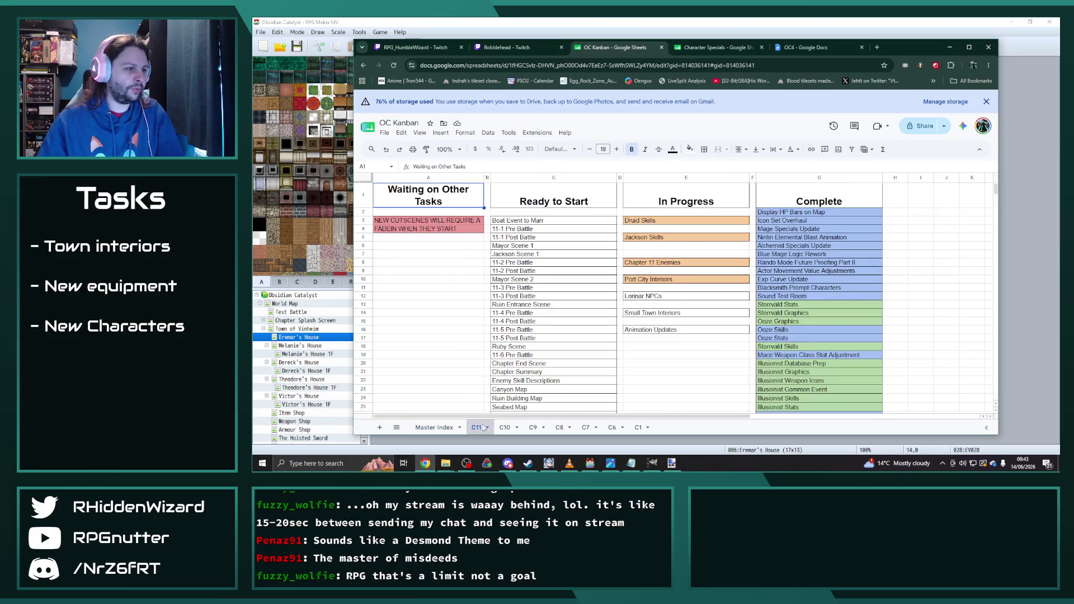
pyautogui.click(653, 222)
pyautogui.click(689, 150)
pyautogui.click(729, 207)
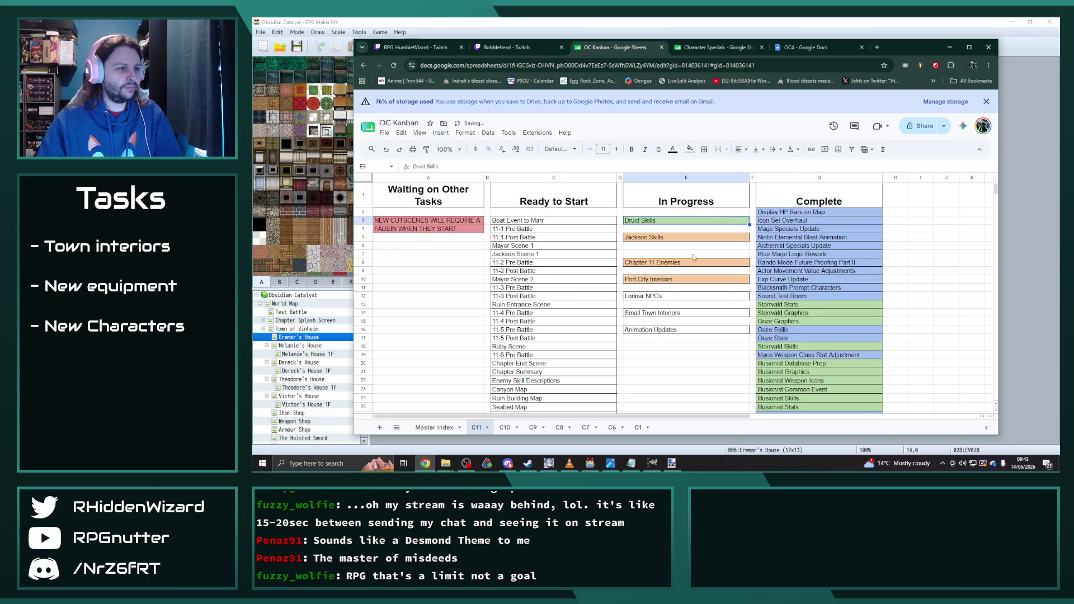
pyautogui.scroll(-15, 699, 257)
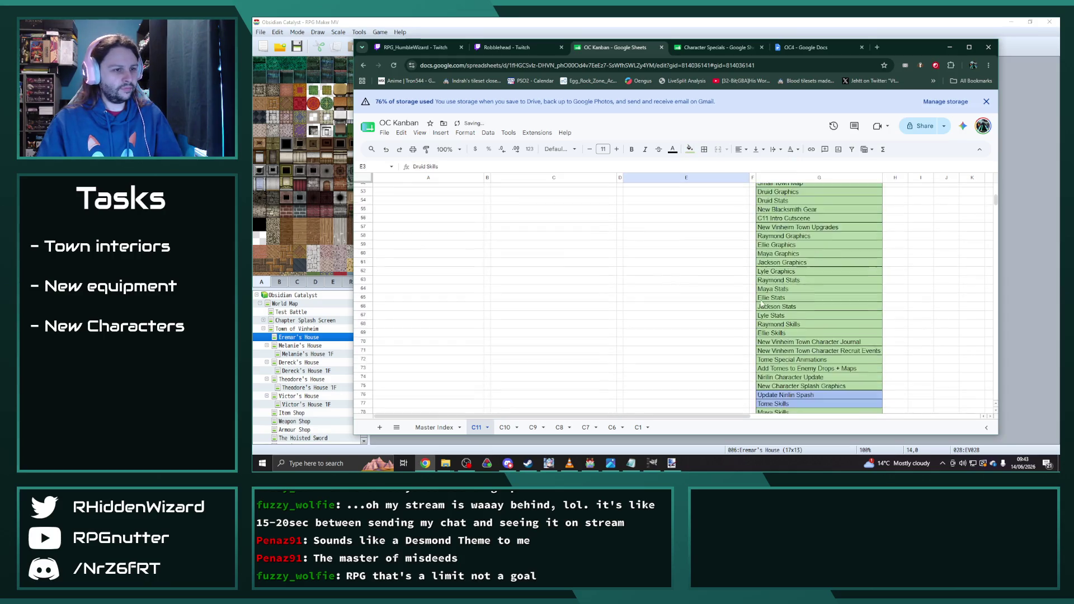
pyautogui.click(782, 229)
pyautogui.click(779, 220)
pyautogui.write('Druid Skills')
# - Move Jackson Skills to E3 and Animation Updates to E4 at the top of In Progress
pyautogui.scroll(15, 692, 263)
pyautogui.scroll(5, 692, 263)
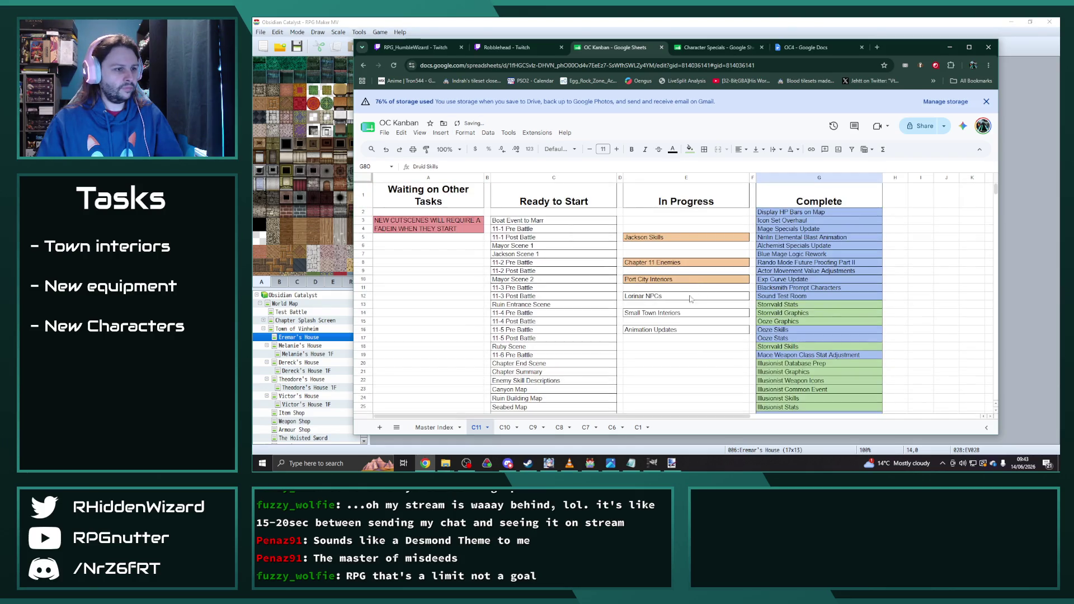
pyautogui.click(664, 238)
pyautogui.hotkey('ctrl', 'c')
pyautogui.click(647, 224)
pyautogui.hotkey('ctrl', 'v')
pyautogui.click(663, 330)
pyautogui.hotkey('ctrl', 'x')
pyautogui.click(643, 231)
pyautogui.hotkey('ctrl', 'v')
pyautogui.click(674, 339)
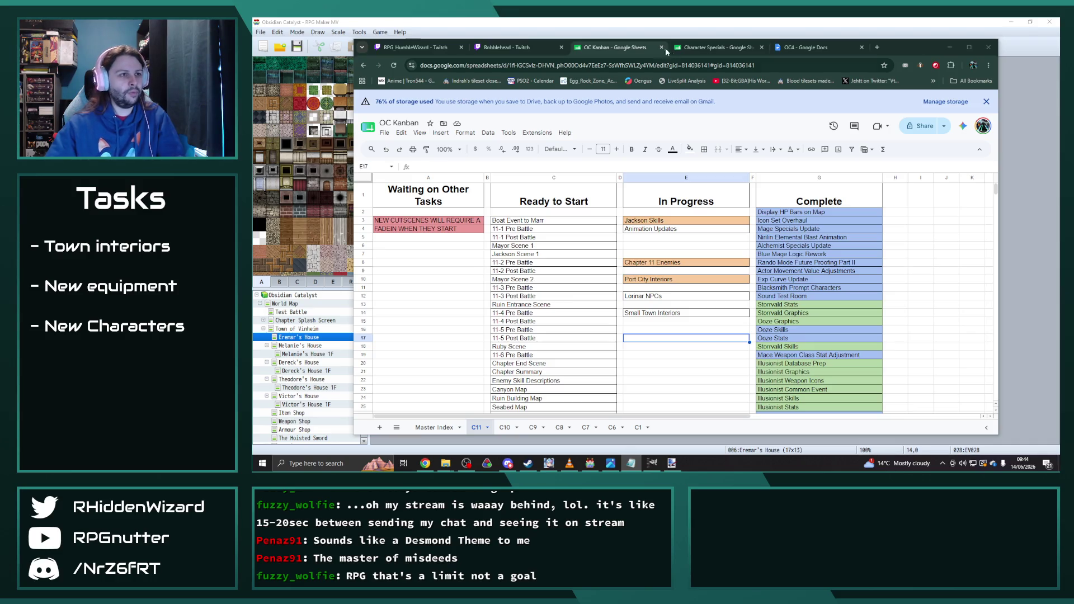
pyautogui.click(590, 463)
# - Review enemy 0221 Katrycia Corps. Leader's stats, then select the empty enemy slot 0222
pyautogui.click(440, 183)
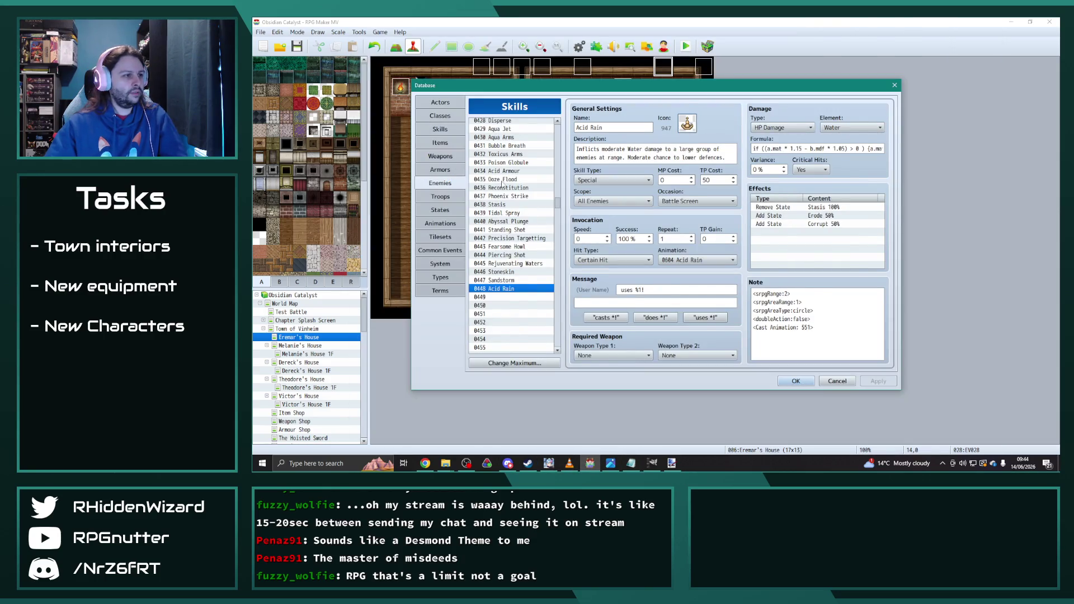
pyautogui.moveTo(557, 128); pyautogui.dragTo(566, 336)
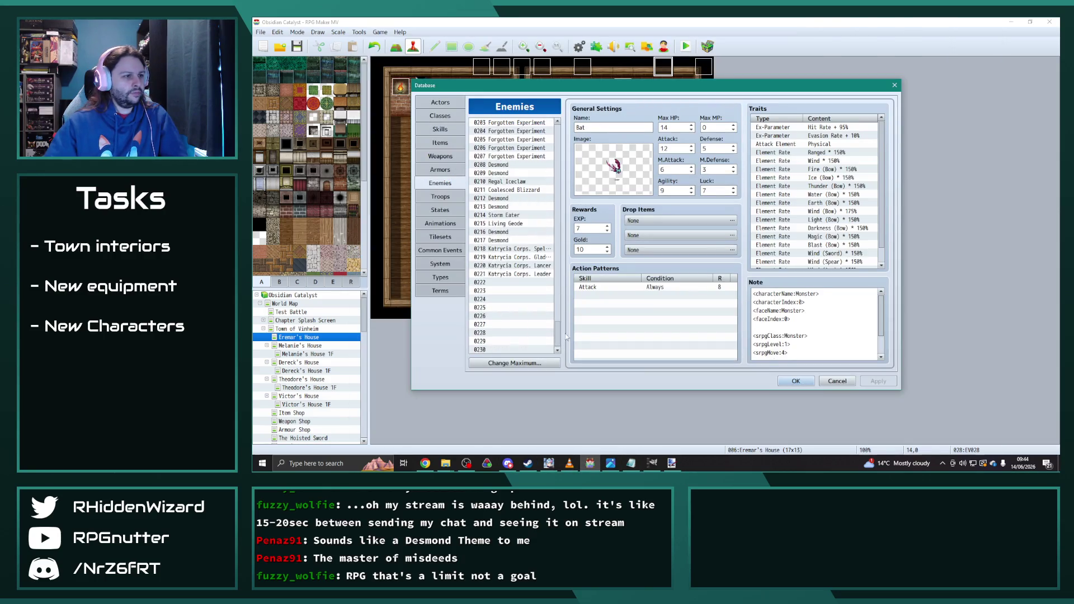
pyautogui.click(531, 275)
pyautogui.press('Up')
pyautogui.press('Up')
pyautogui.press('Up')
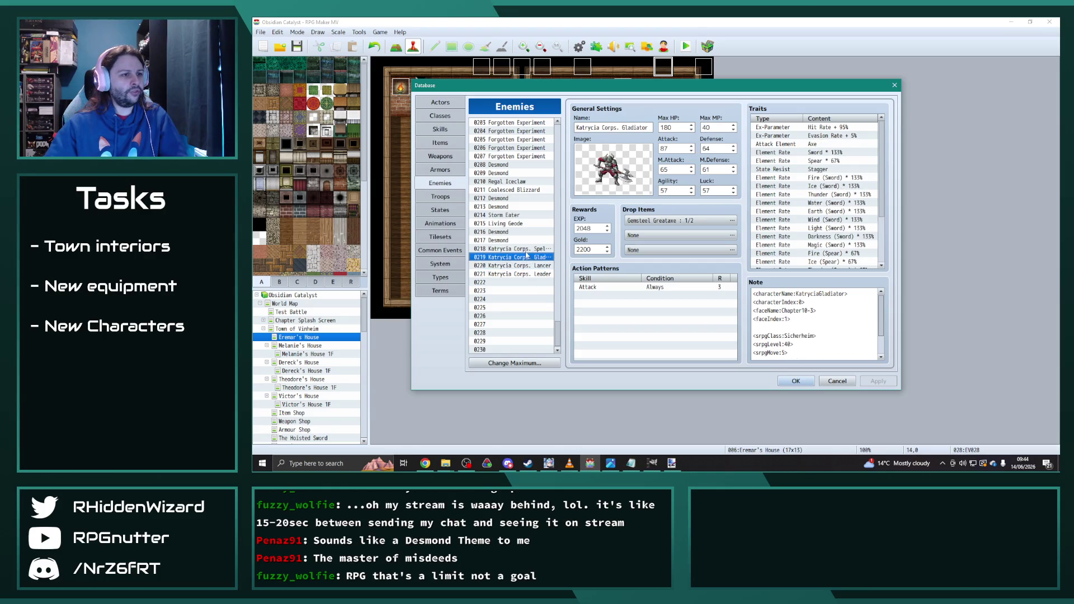
pyautogui.click(528, 275)
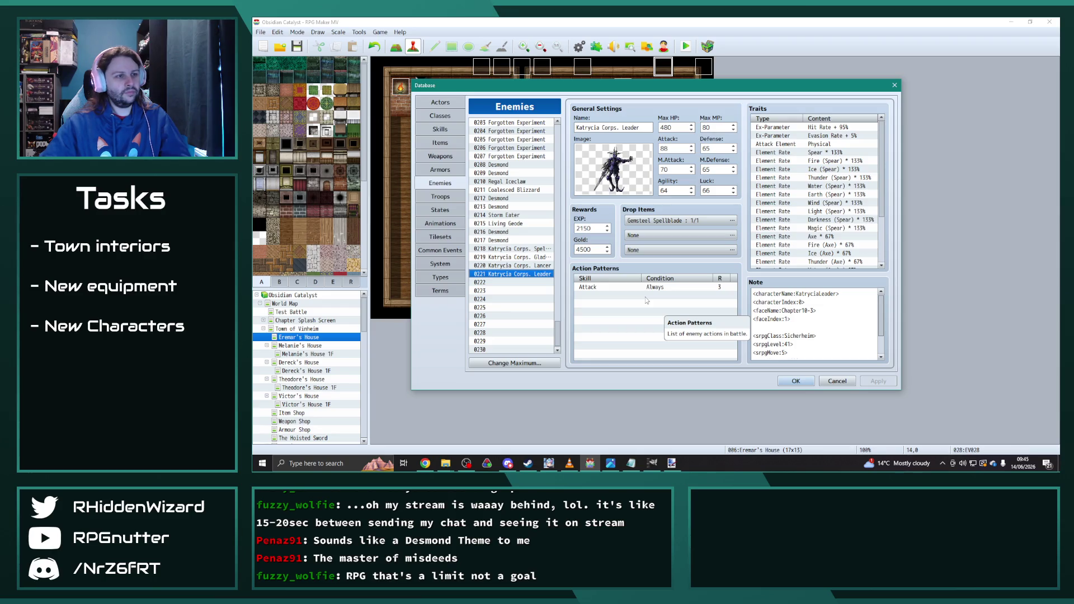
pyautogui.click(511, 282)
# - Name enemy 0222 'Test', set Max HP to 999999 then 50000, then clear the entry
pyautogui.click(614, 126)
pyautogui.write('Test')
pyautogui.doubleClick(681, 127)
pyautogui.write('999999')
pyautogui.doubleClick(680, 148)
pyautogui.doubleClick(684, 127)
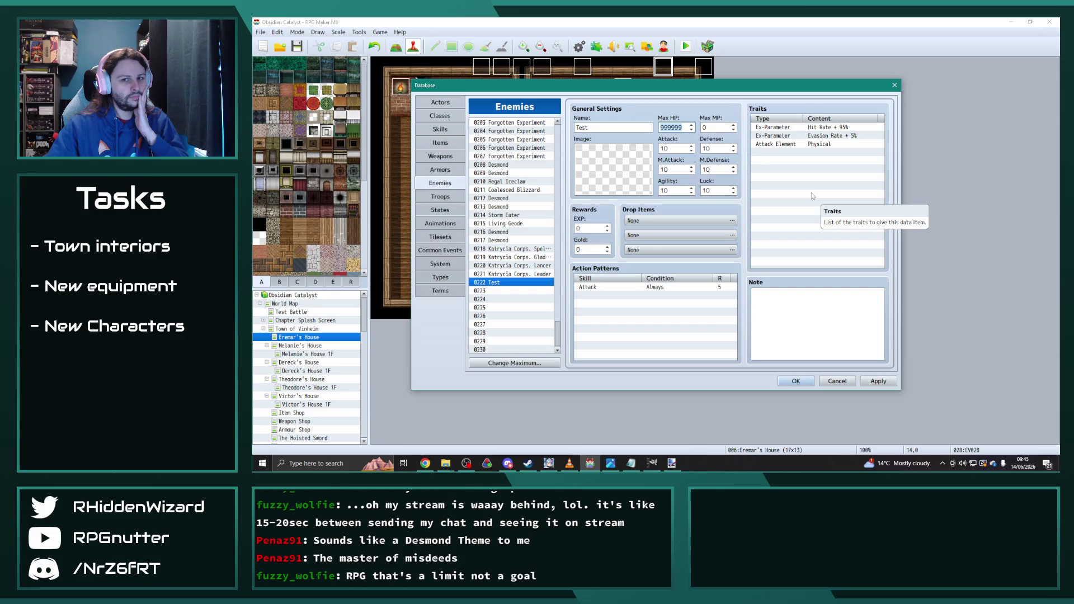
pyautogui.write('50000')
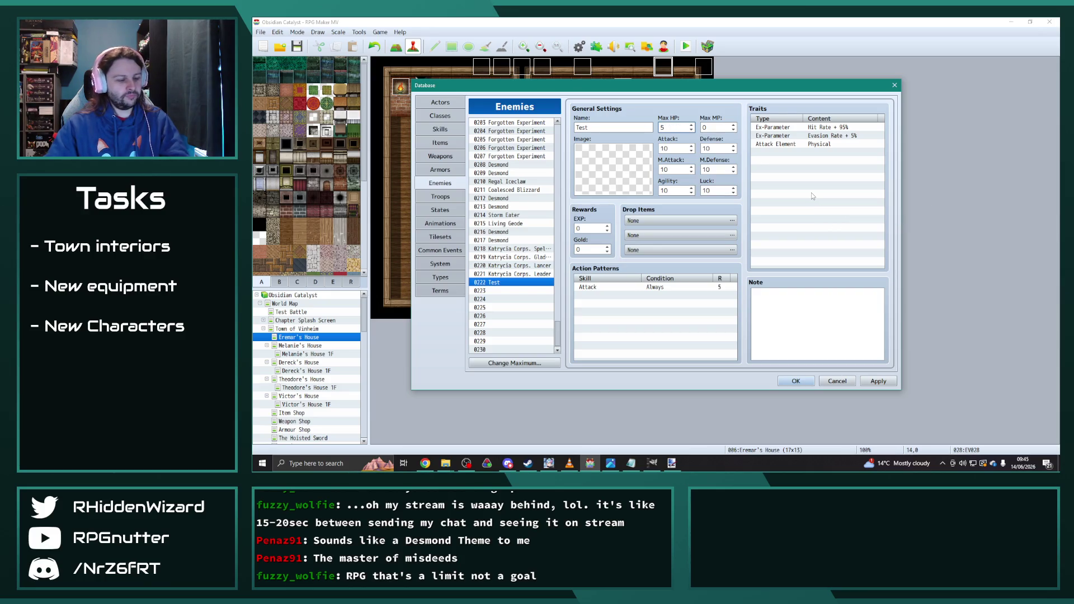
pyautogui.press('Tab')
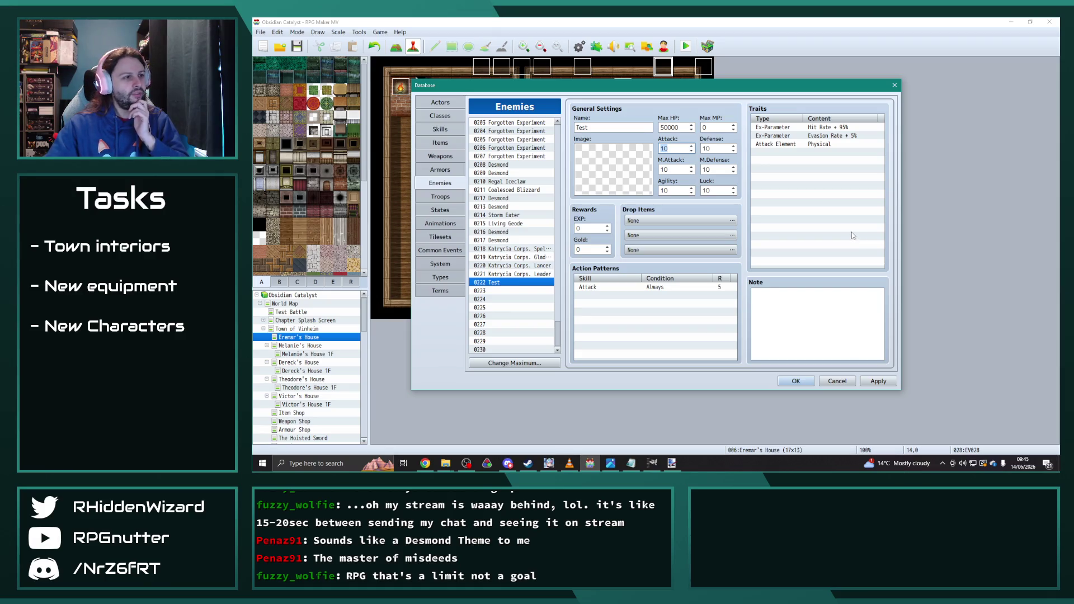
pyautogui.click(513, 284)
pyautogui.press('Delete')
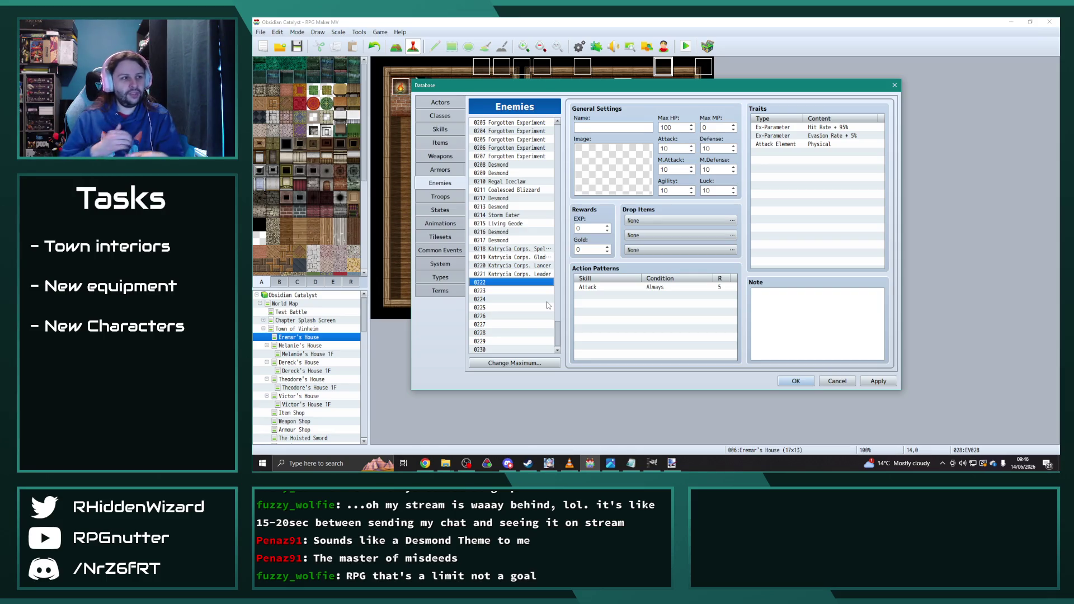
# - Scroll through the Actors list to the end, then close the Database with OK
pyautogui.click(440, 102)
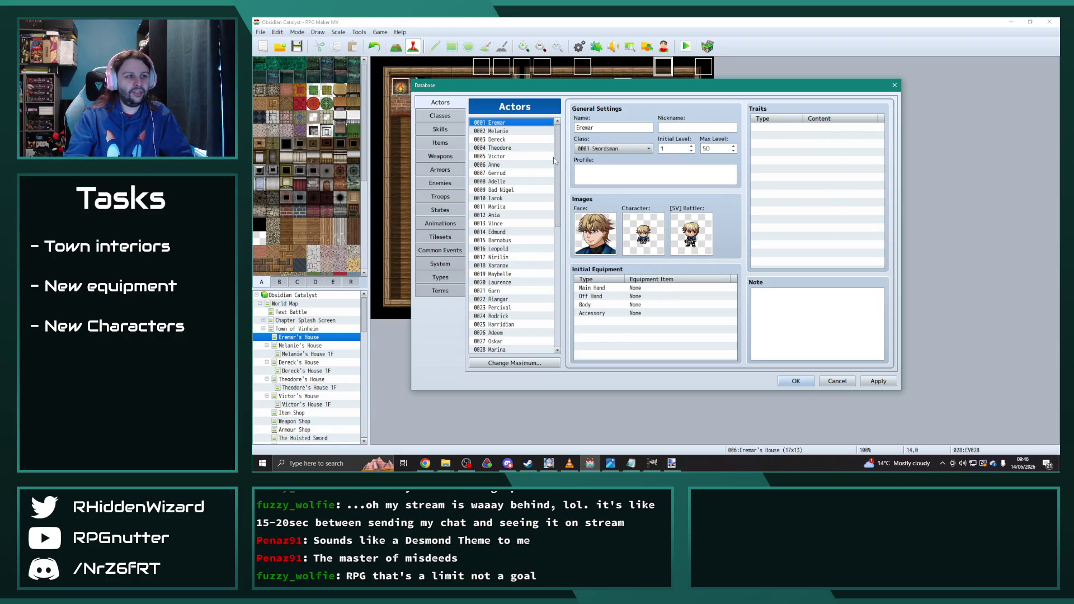
pyautogui.moveTo(556, 155); pyautogui.dragTo(556, 285)
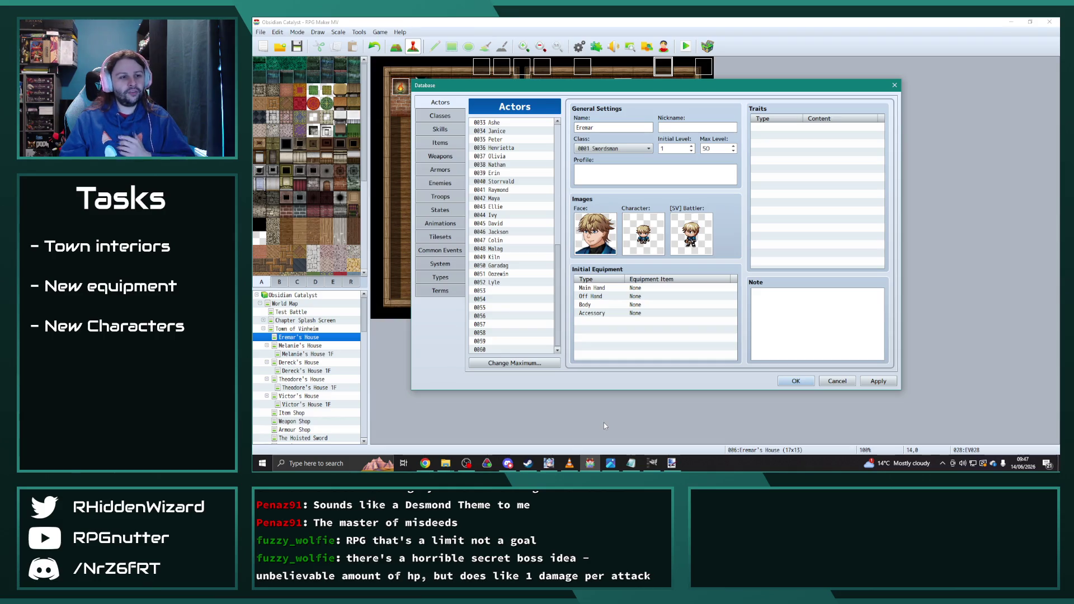
pyautogui.click(796, 381)
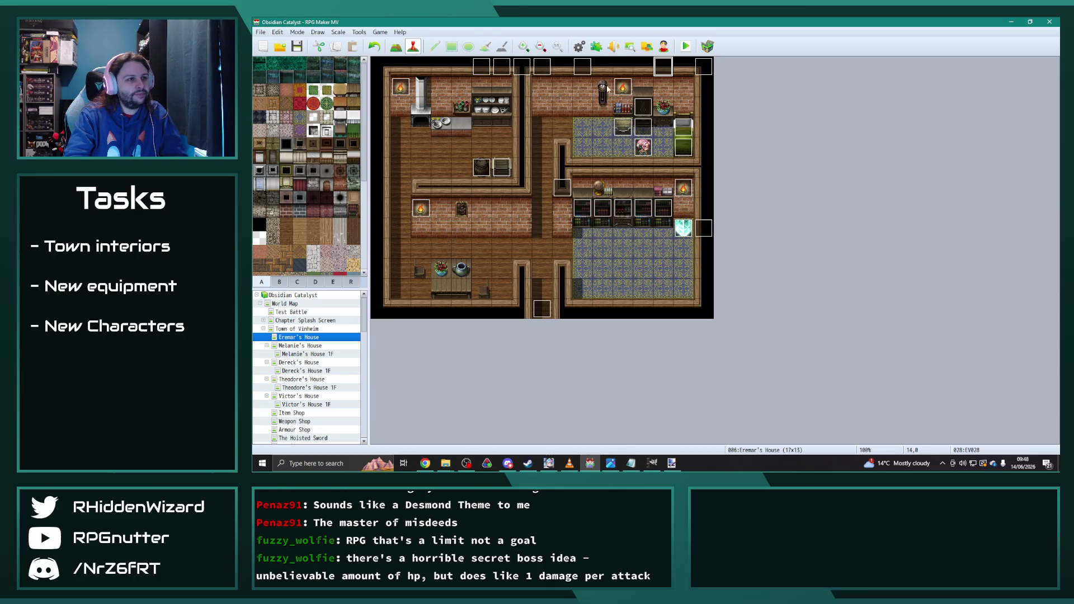
# - Reopen the Database on Classes to check Swordsman's skills, then bring the OC Kanban sheet forward
pyautogui.click(582, 47)
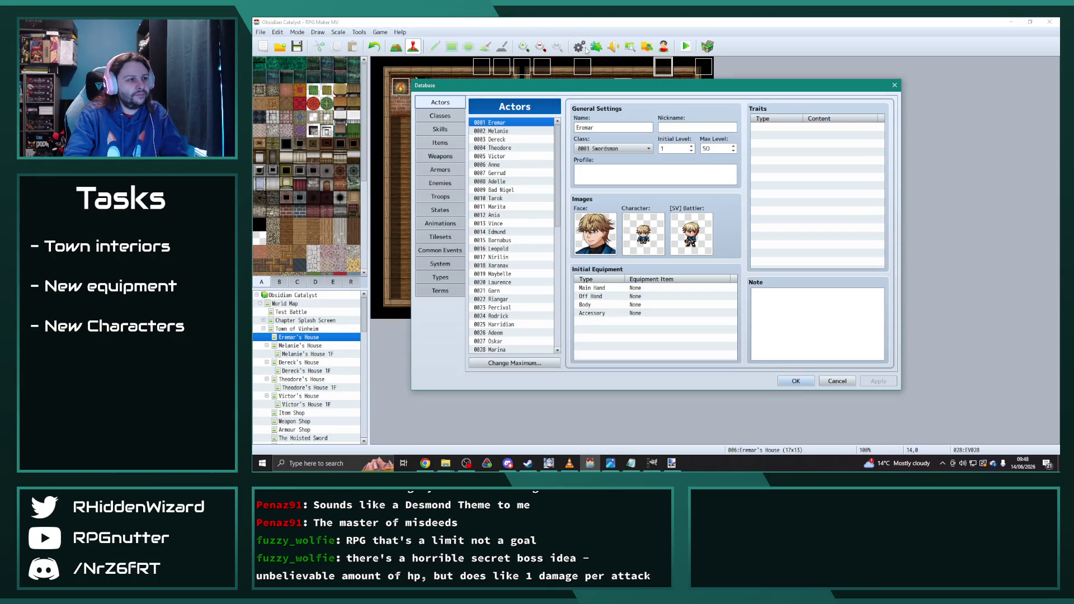
pyautogui.click(798, 382)
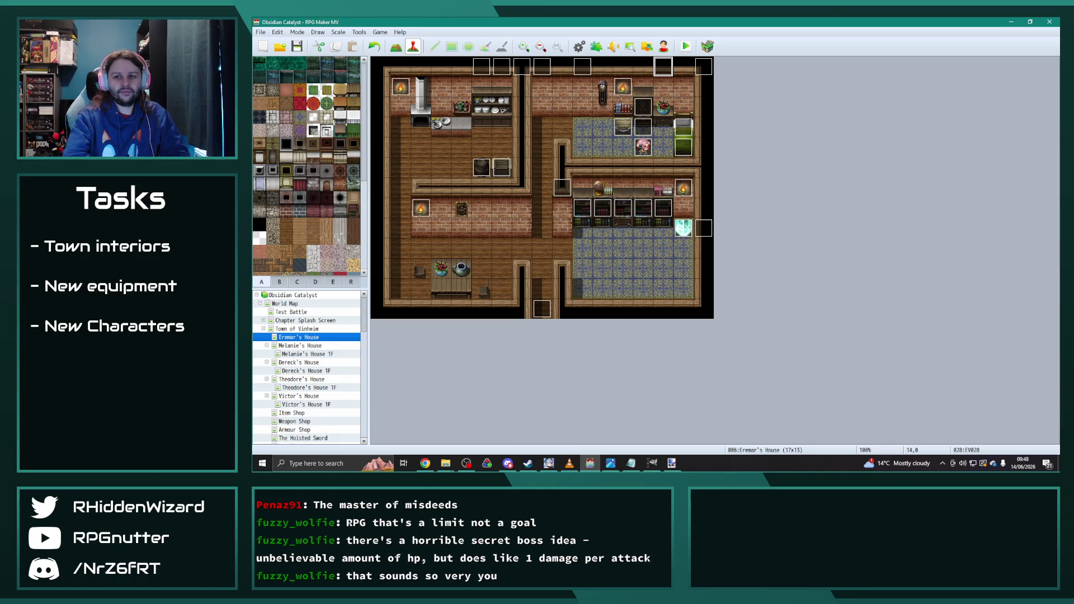
pyautogui.hotkey('alt', 'Tab')
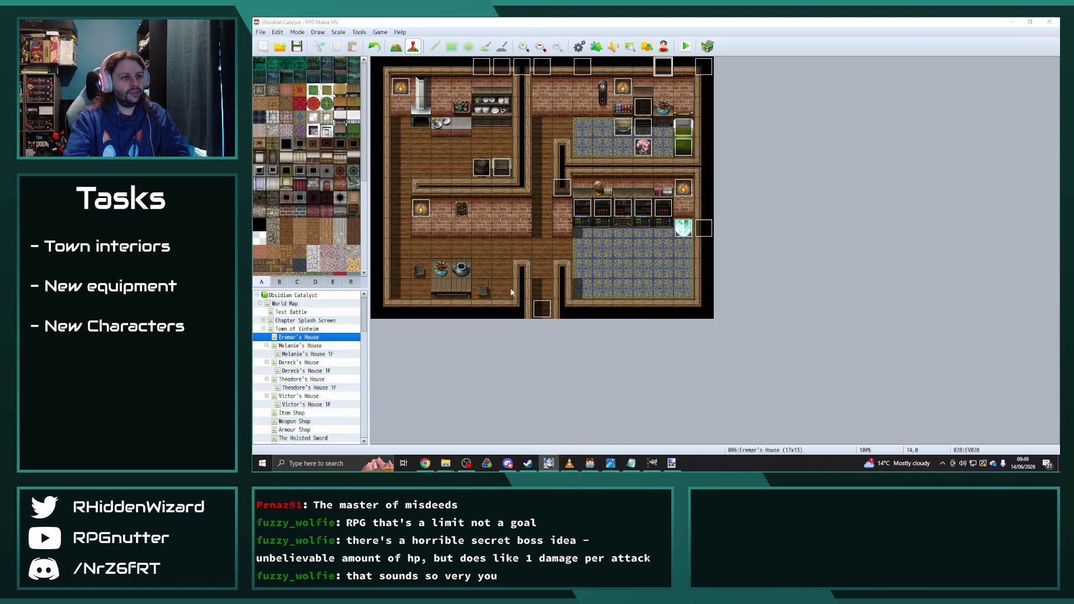
pyautogui.click(579, 46)
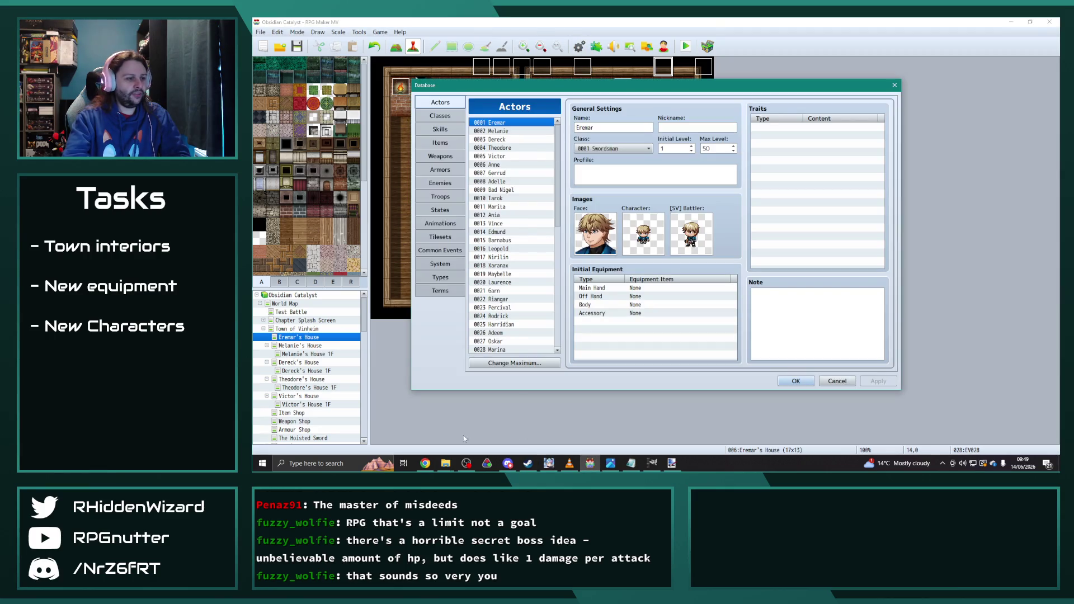
pyautogui.click(440, 116)
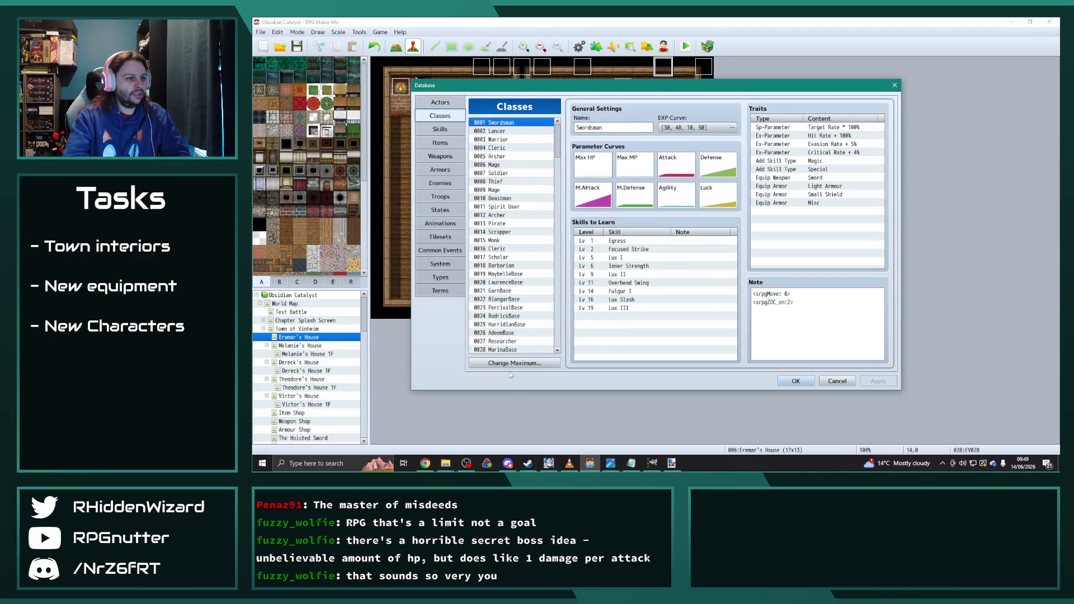
pyautogui.click(426, 464)
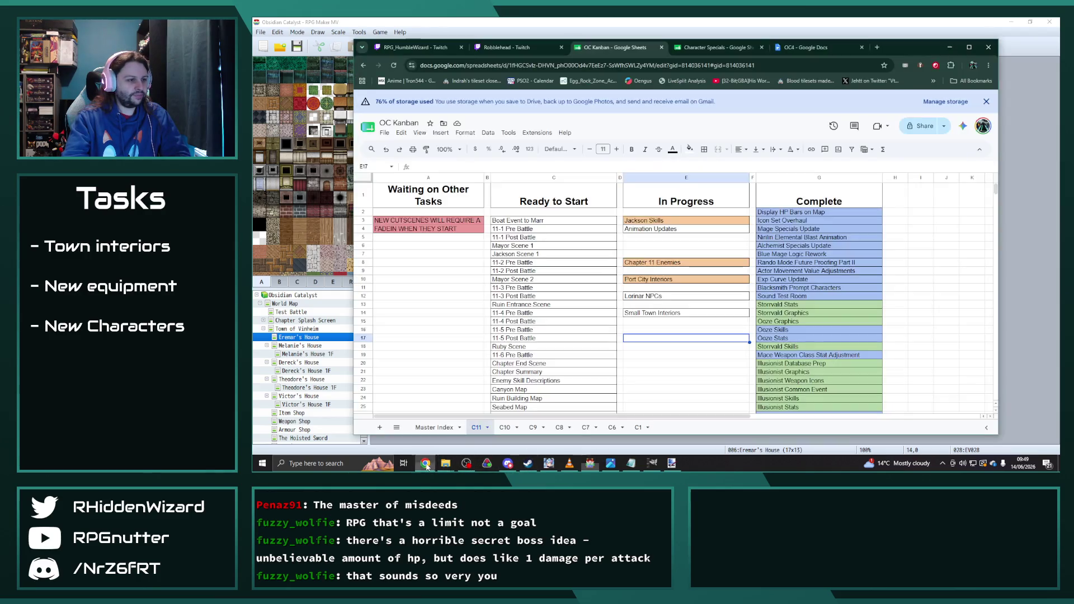
# - Switch to the Character Specials spreadsheet and scroll the Base Classes sheet's class skill lists
pyautogui.hotkey('ctrl', 'Tab')
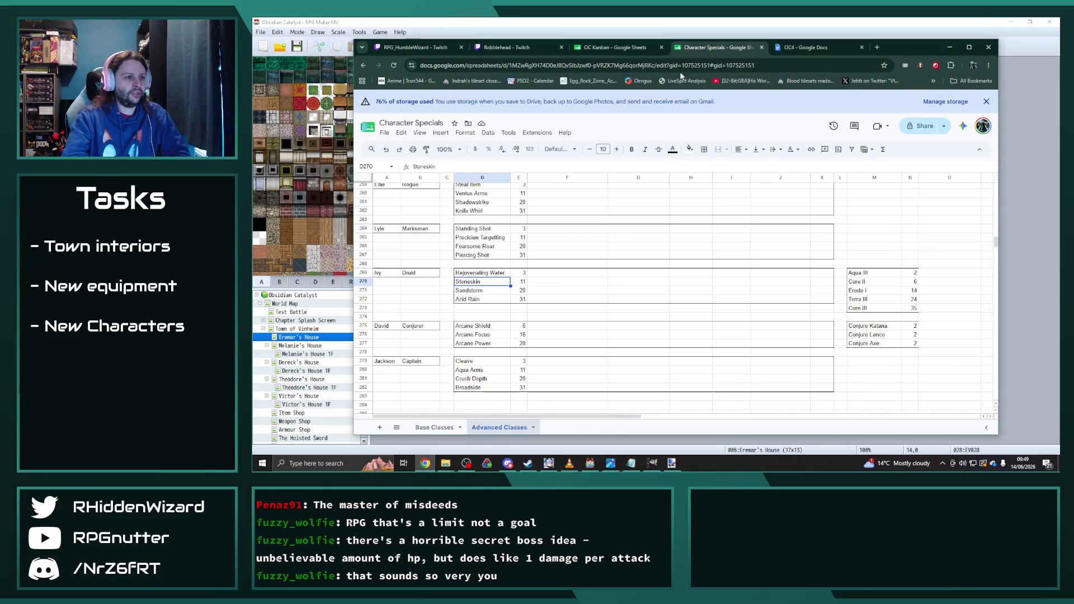
pyautogui.scroll(-2, 526, 325)
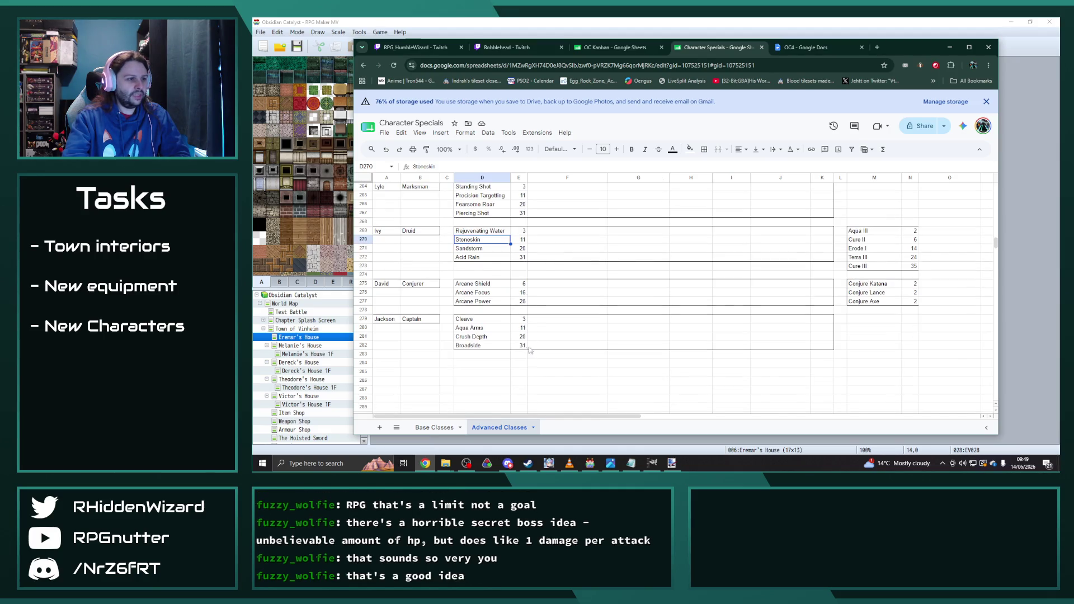
pyautogui.click(435, 427)
pyautogui.scroll(-20, 503, 360)
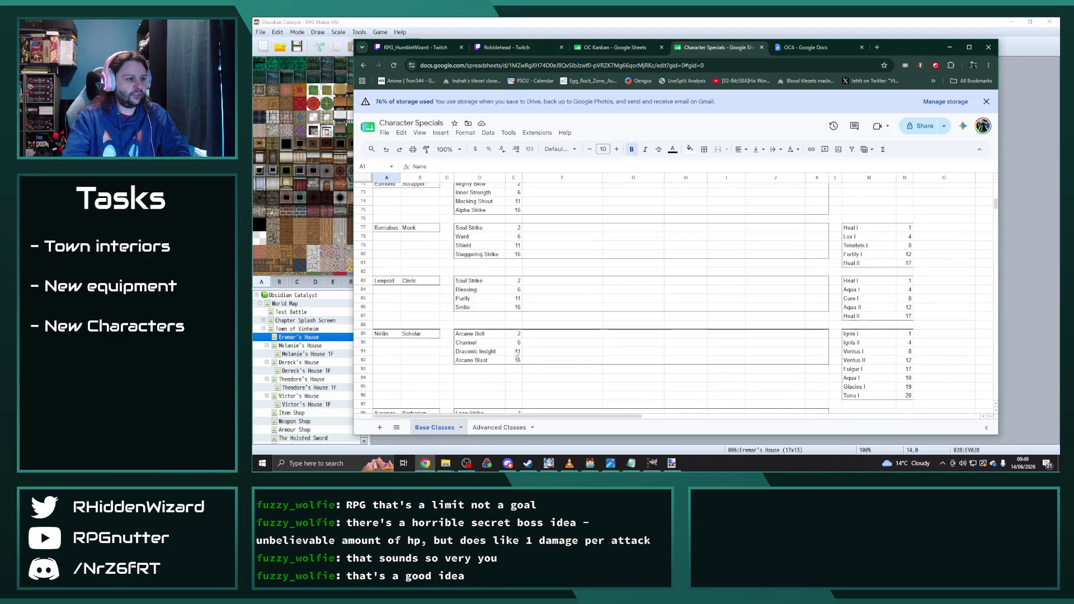
pyautogui.scroll(-20, 518, 350)
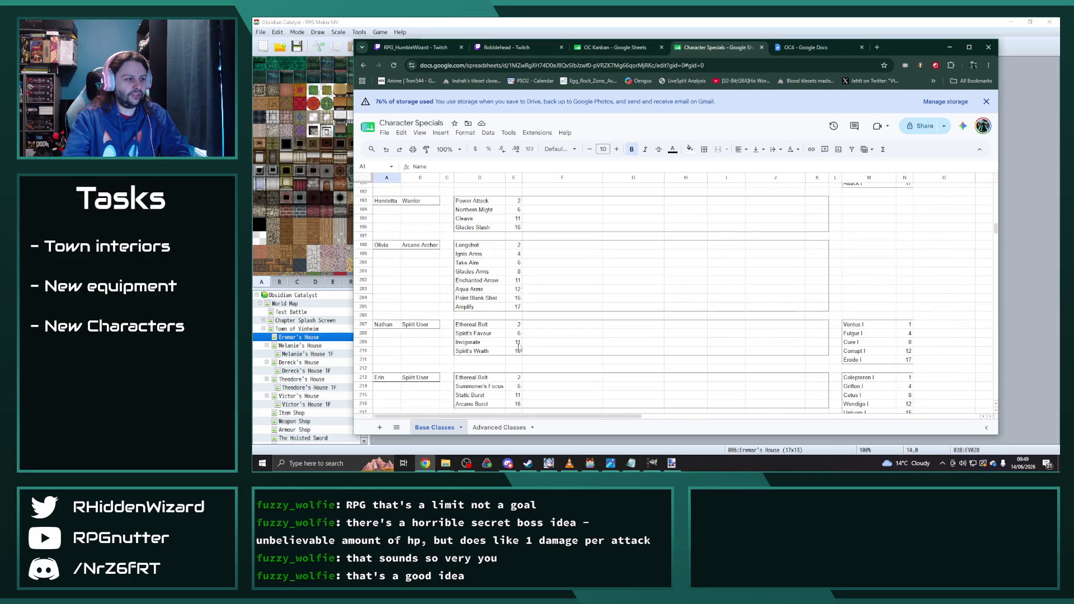
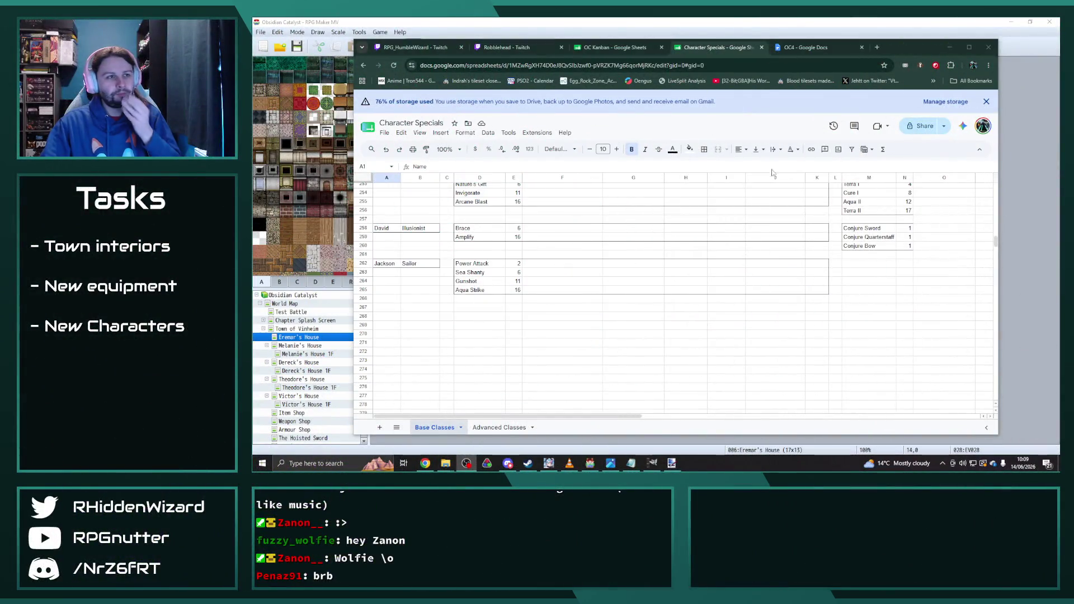
# - Return from the Character Specials sheet to RPG Maker MV's class database showing Swordsman
pyautogui.hotkey('alt', 'Tab')
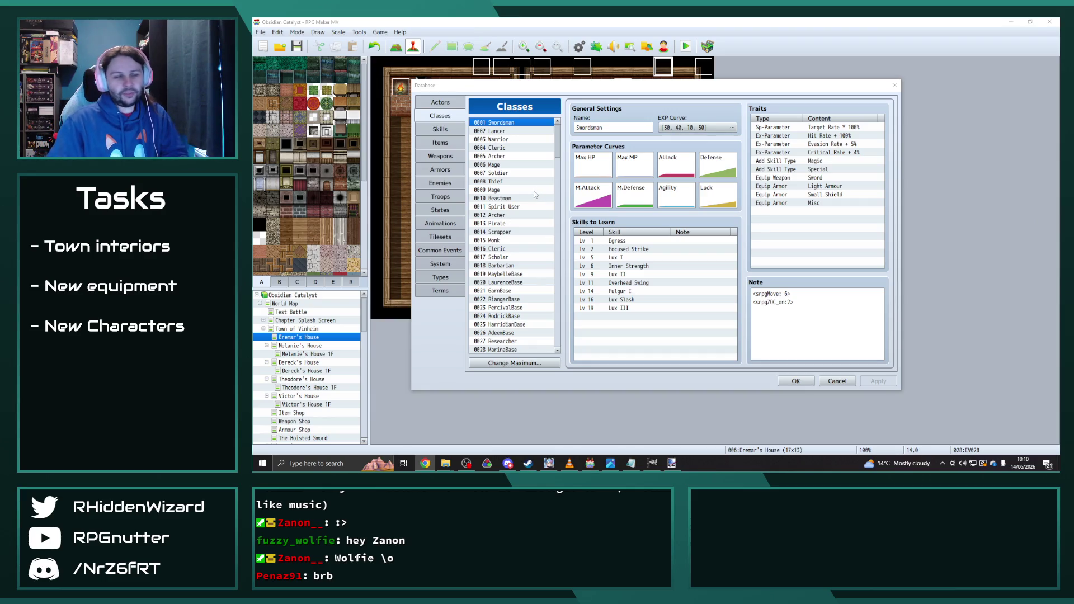
# - Copy Pirate's Power Attack, Sea Shanty and Gunshot skills into JacksonBase's Skills to Learn
pyautogui.click(497, 223)
pyautogui.click(632, 241)
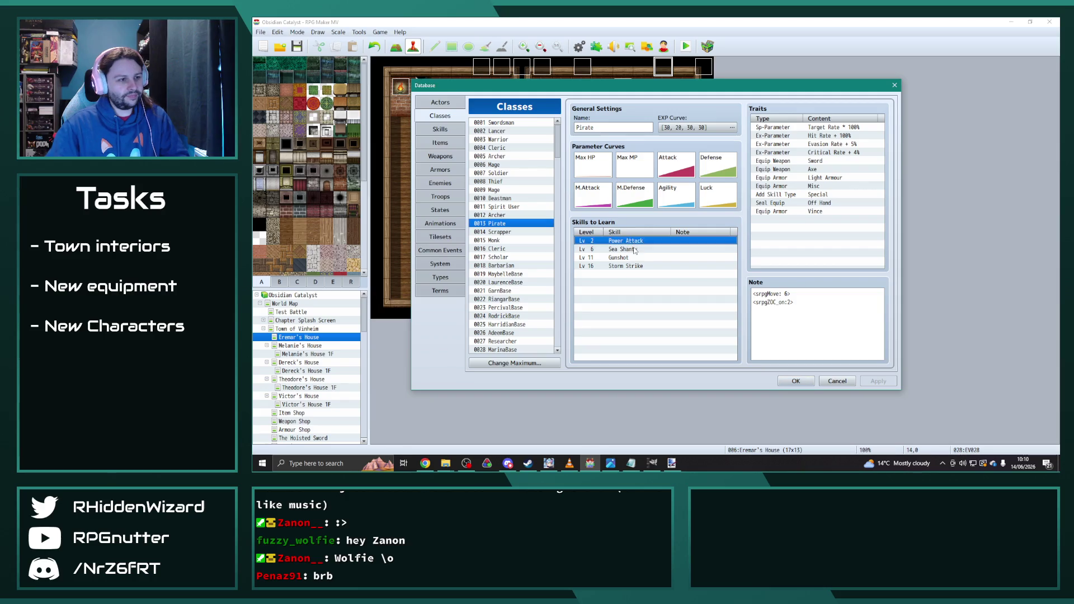
pyautogui.keyDown('shift'); pyautogui.click(622, 258); pyautogui.keyUp('shift')
pyautogui.moveTo(560, 144)
pyautogui.mouseDown()
pyautogui.moveTo(570, 227)
pyautogui.moveTo(571, 172)
pyautogui.mouseUp()
pyautogui.click(501, 248)
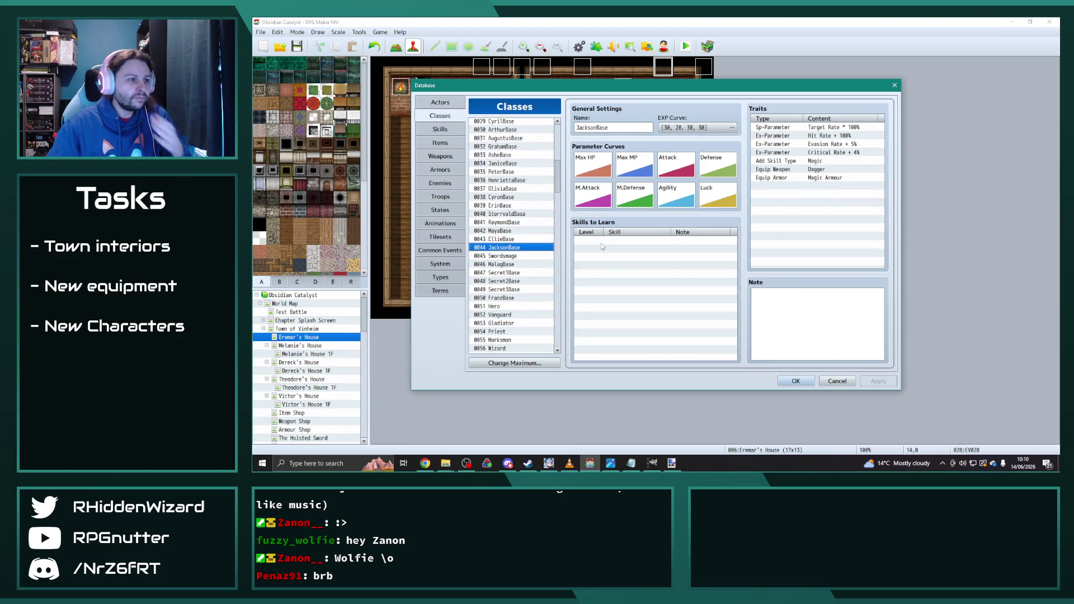
pyautogui.click(680, 248)
pyautogui.hotkey('ctrl', 'v')
# - Replace JacksonBase's old traits with Captain's Light Armour through Off Hand equipment traits
pyautogui.click(803, 225)
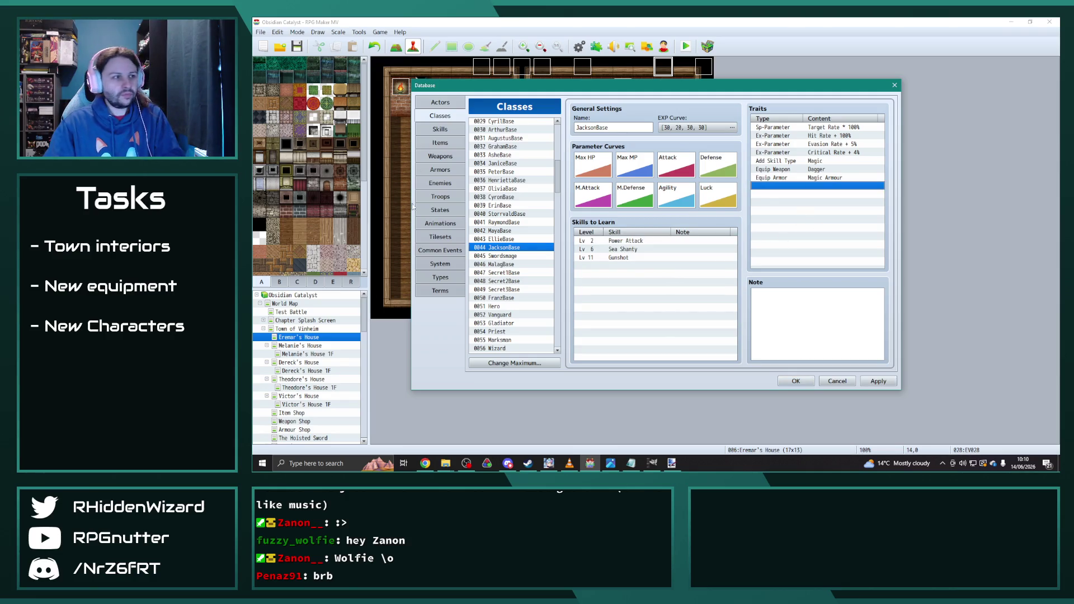
pyautogui.moveTo(557, 178)
pyautogui.mouseDown()
pyautogui.moveTo(562, 255)
pyautogui.moveTo(563, 242)
pyautogui.mouseUp()
pyautogui.click(498, 217)
pyautogui.moveTo(824, 172)
pyautogui.mouseDown()
pyautogui.moveTo(851, 252)
pyautogui.moveTo(865, 256)
pyautogui.mouseUp()
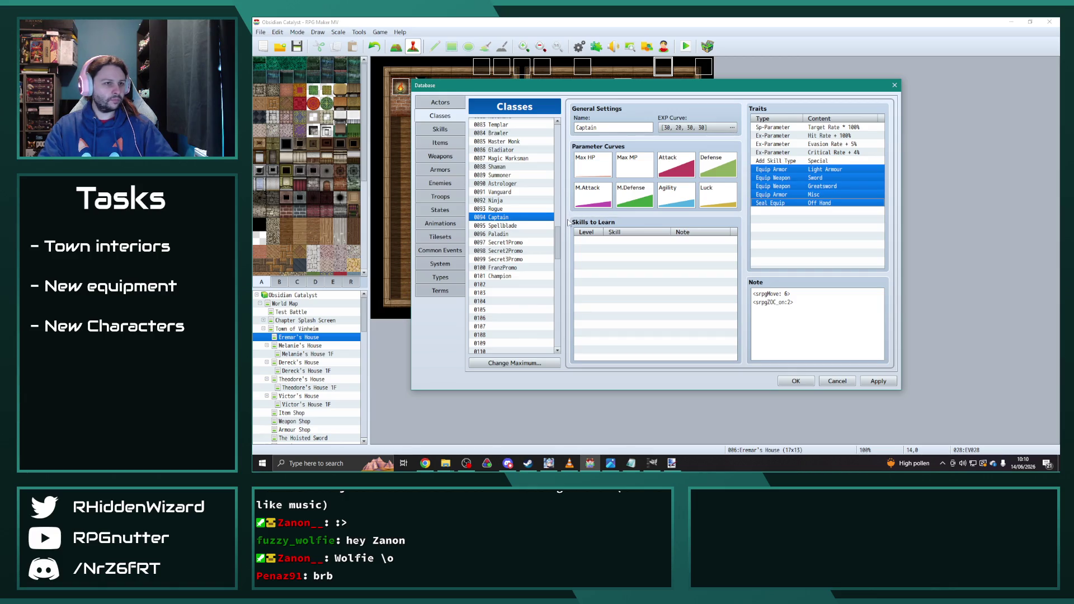
pyautogui.moveTo(559, 236)
pyautogui.mouseDown()
pyautogui.moveTo(566, 168)
pyautogui.moveTo(558, 182)
pyautogui.mouseUp()
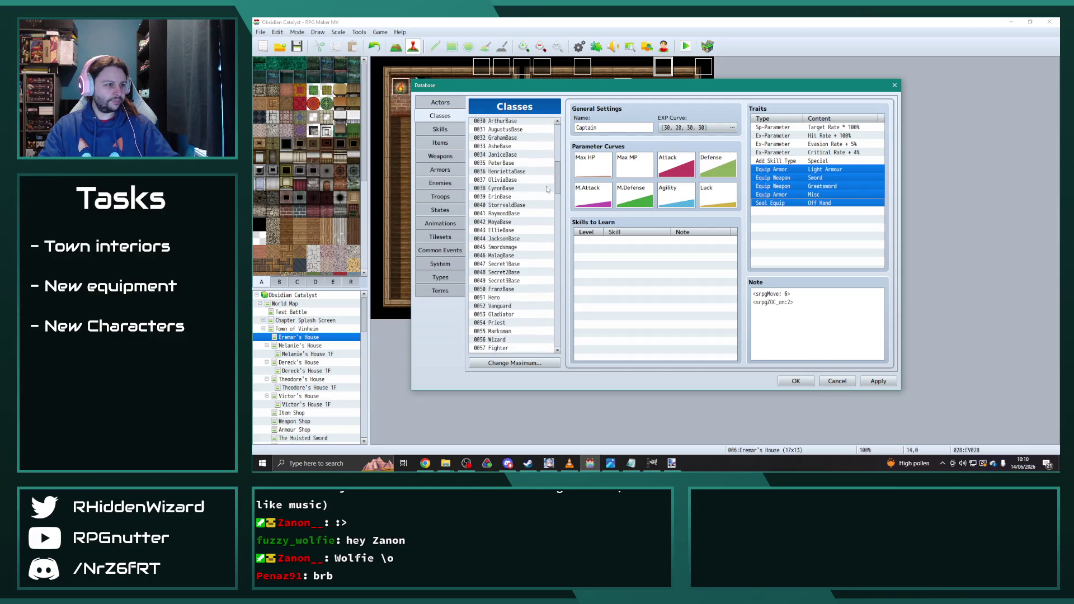
pyautogui.click(509, 239)
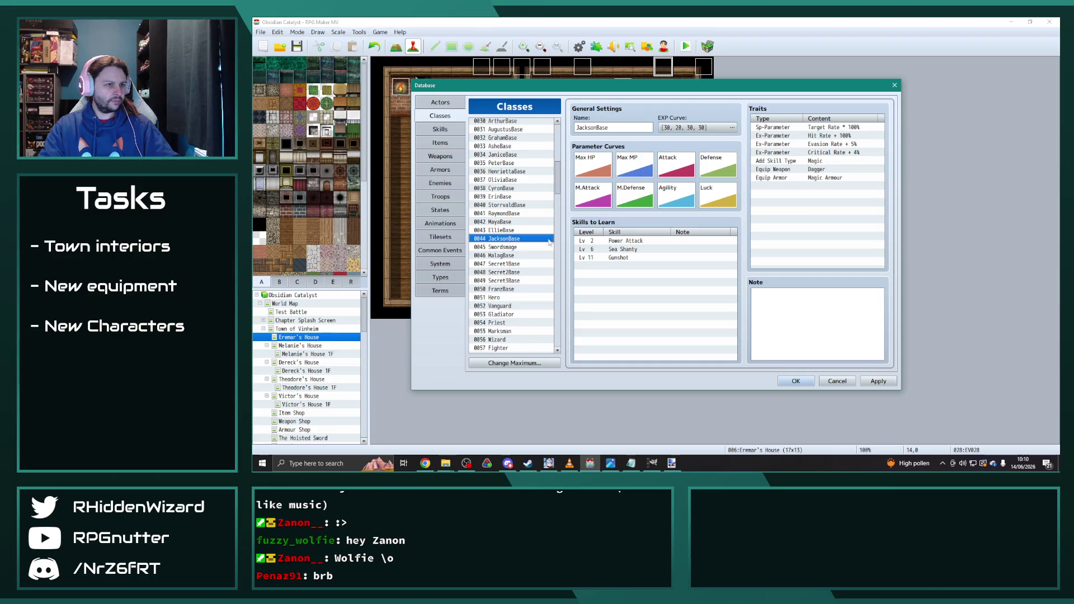
pyautogui.click(816, 162)
pyautogui.press('Delete')
pyautogui.press('Delete')
pyautogui.press('Delete')
pyautogui.hotkey('ctrl', 'v')
# - Change JacksonBase's Light Armour trait to Add Skill Type: Special and apply the class
pyautogui.click(818, 221)
pyautogui.click(818, 183)
pyautogui.doubleClick(805, 162)
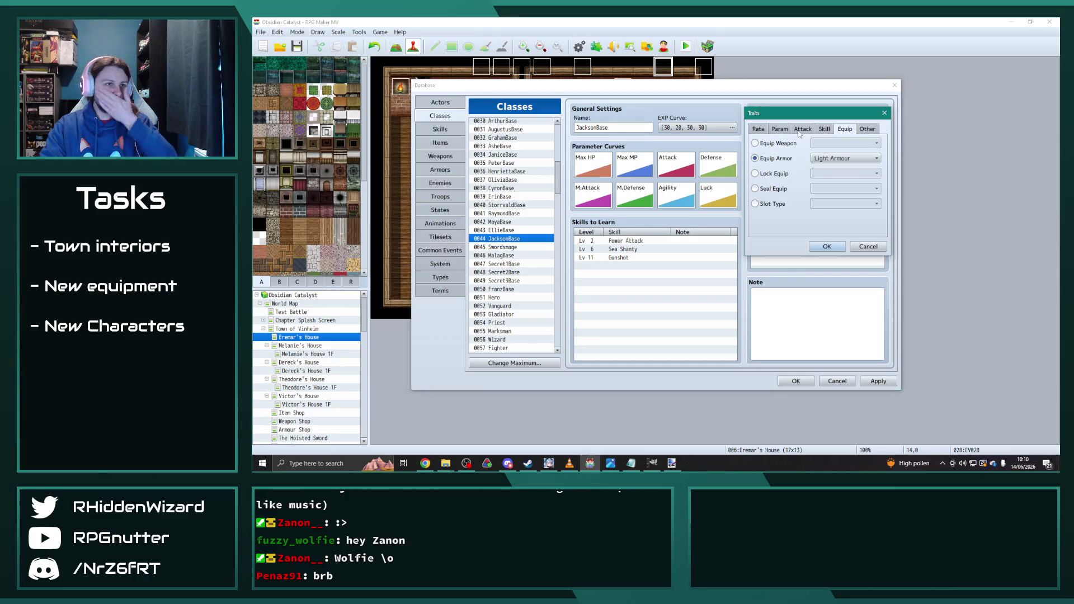
pyautogui.click(825, 129)
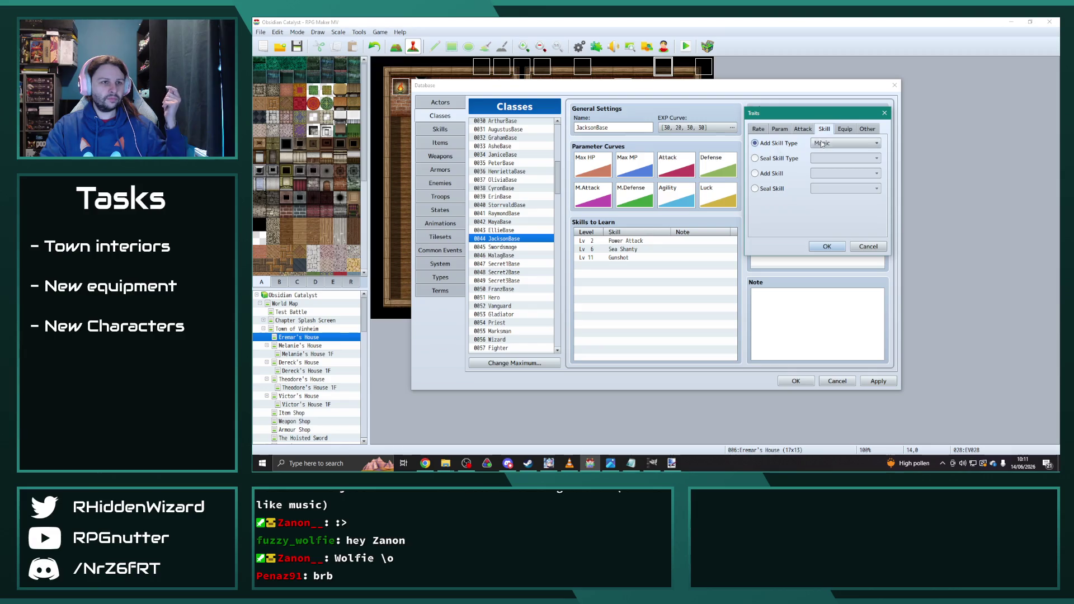
pyautogui.click(842, 143)
pyautogui.click(830, 163)
pyautogui.click(828, 247)
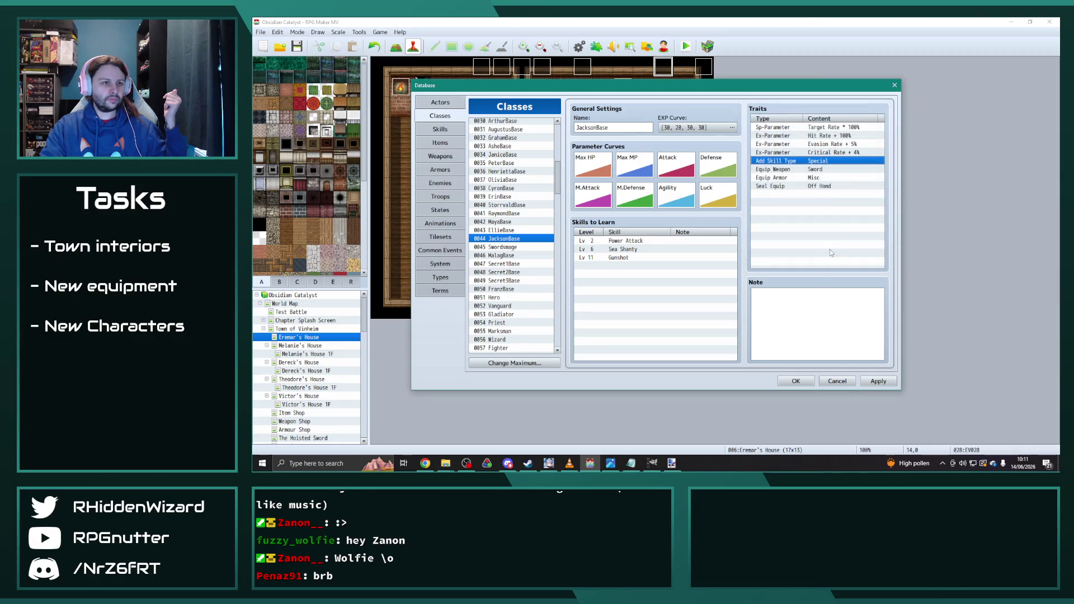
pyautogui.click(874, 381)
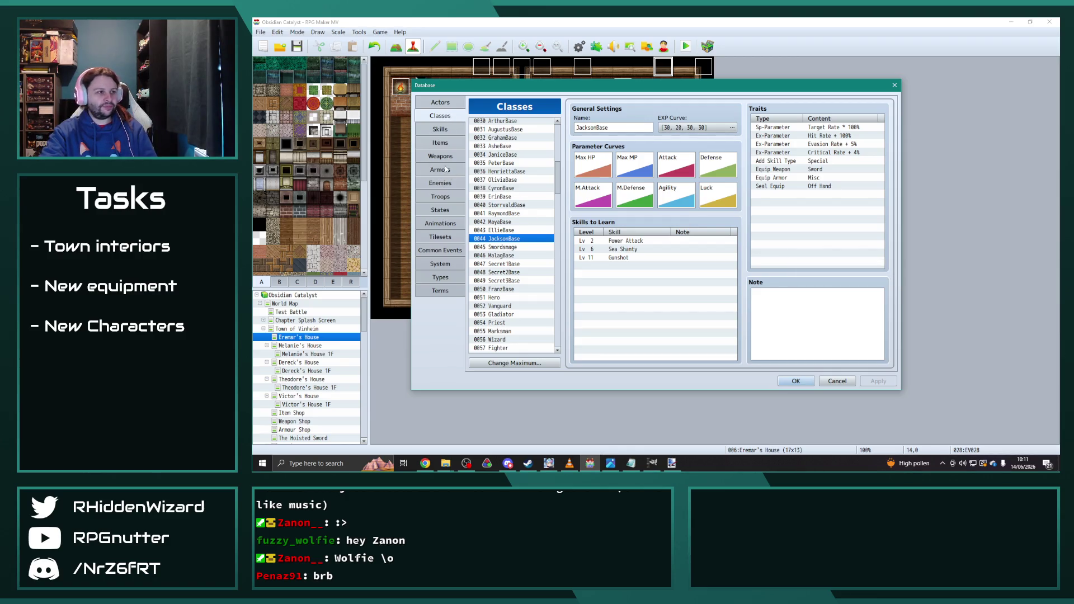
# - Switch the database to the Enemies list with Forgotten Experiment, Desmond and Katrycia Corps
pyautogui.click(442, 183)
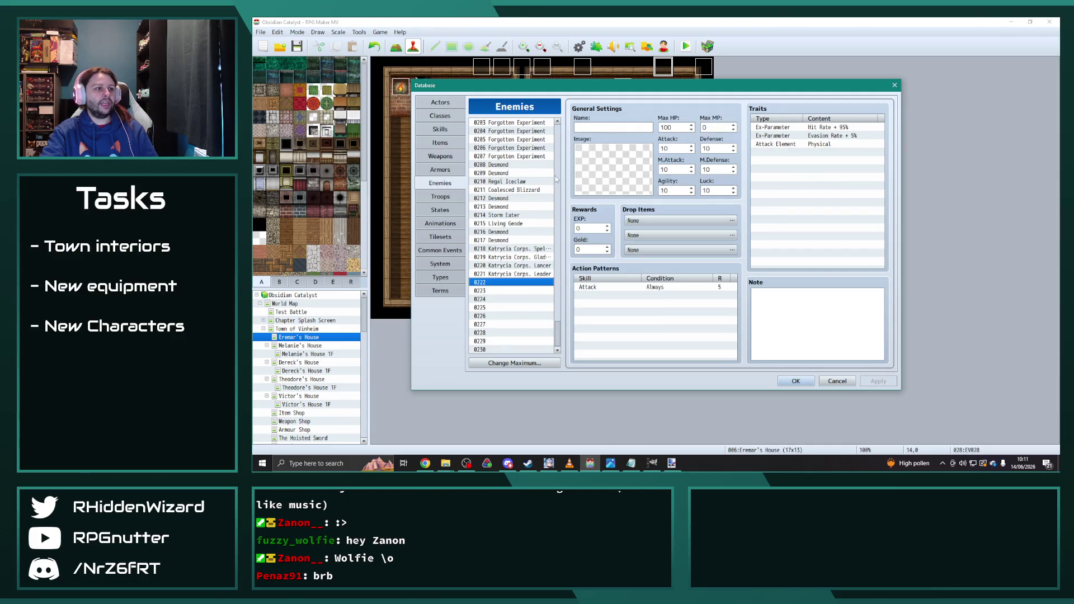
# - View enemy 0150 General Niviril's entry, then go to the System page
pyautogui.moveTo(559, 337)
pyautogui.mouseDown()
pyautogui.moveTo(569, 269)
pyautogui.moveTo(558, 272)
pyautogui.mouseUp()
pyautogui.click(528, 279)
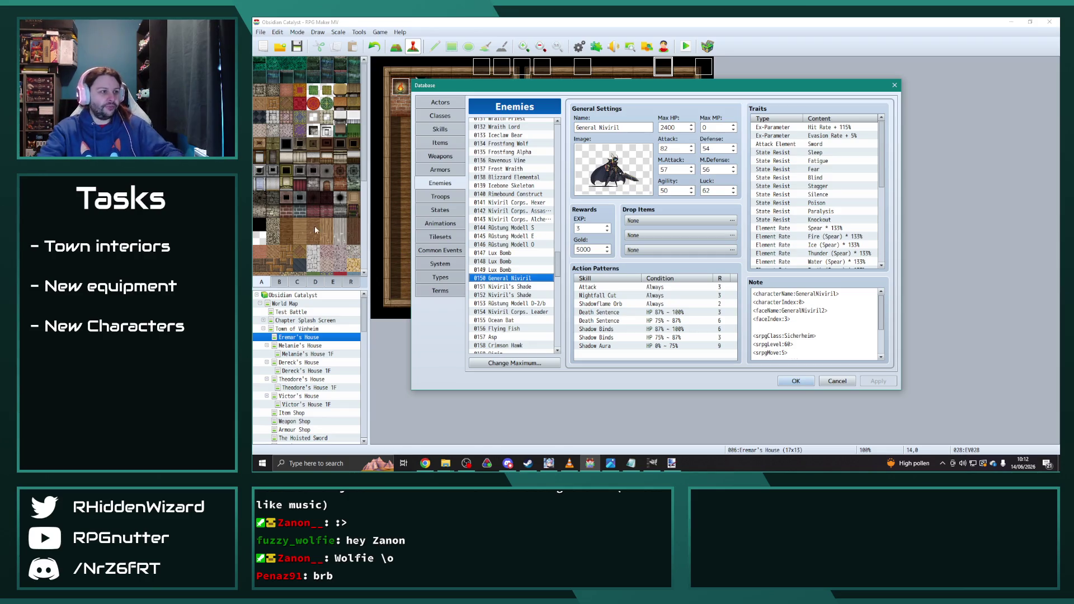
pyautogui.click(440, 263)
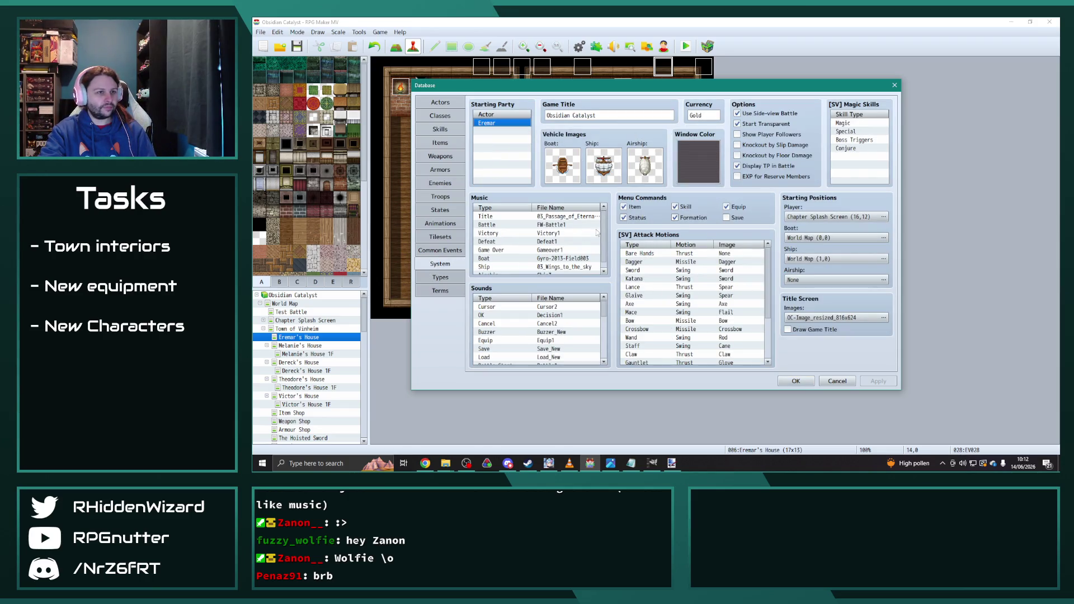
# - Review the Special and Boss Triggers magic skill types, then go to the States page
pyautogui.click(871, 141)
pyautogui.click(862, 155)
pyautogui.press('Up')
pyautogui.press('Up')
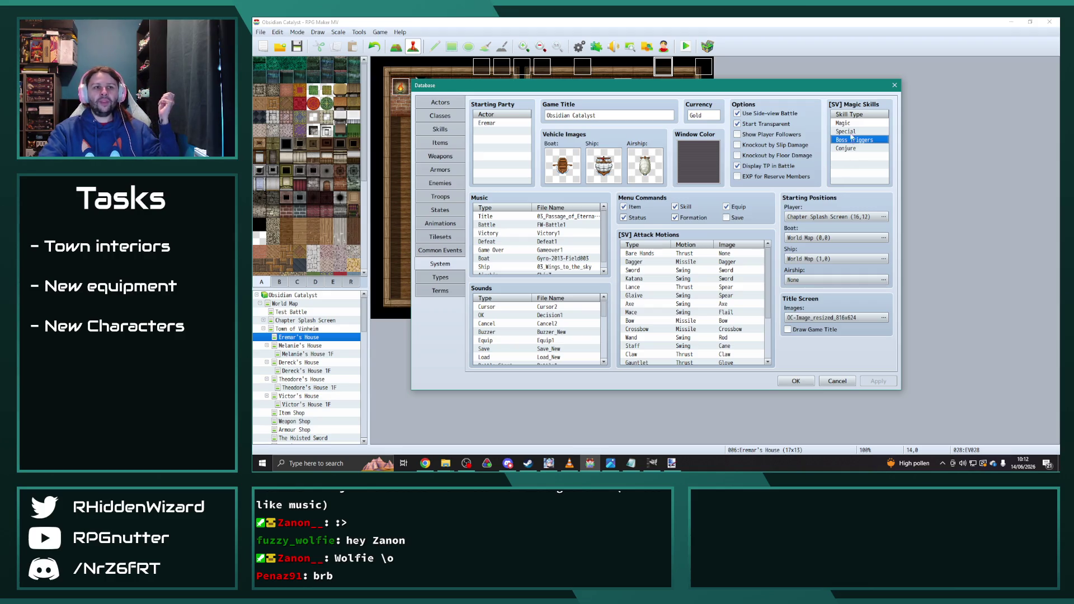
pyautogui.click(862, 132)
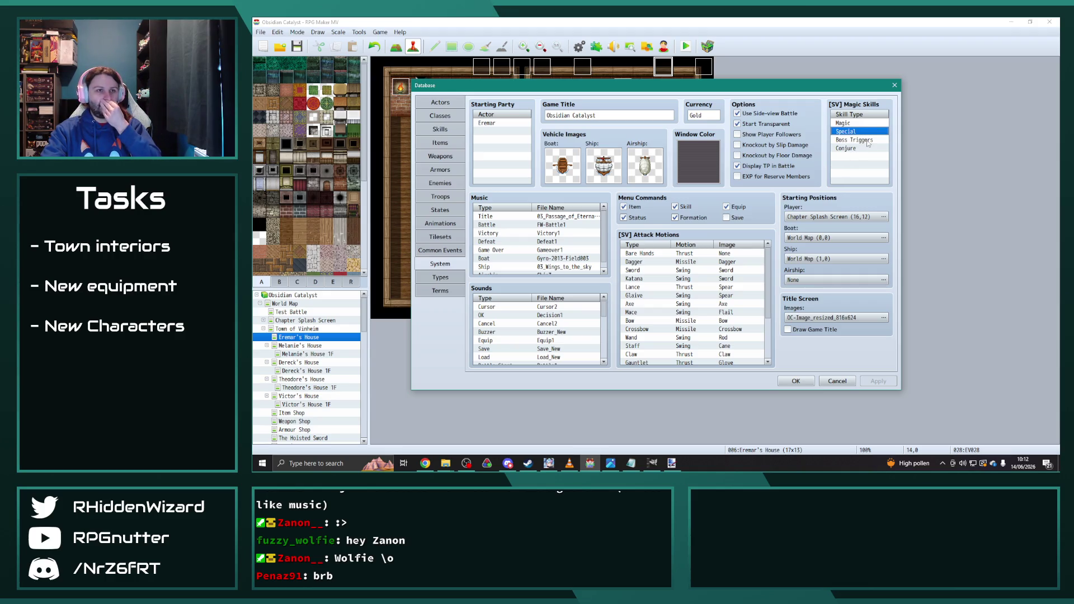
pyautogui.click(867, 140)
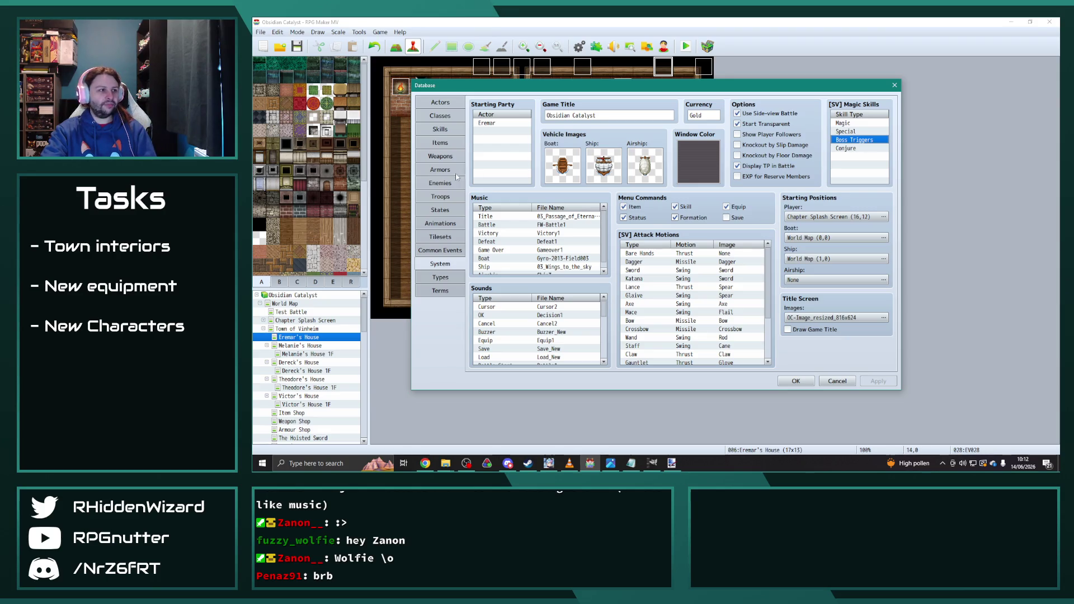
pyautogui.click(449, 210)
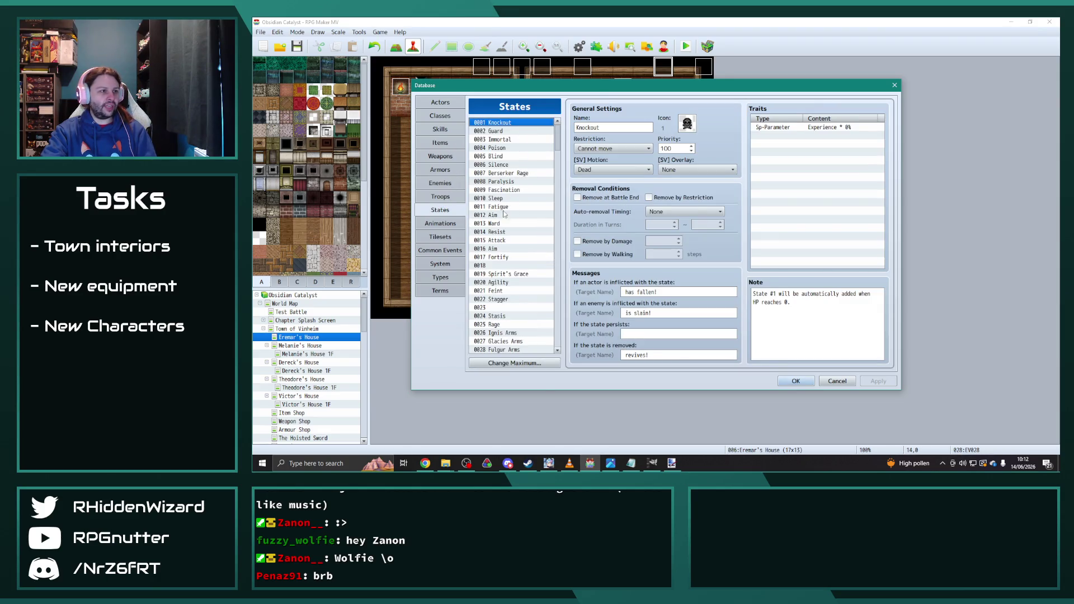
# - Open state 0006 Silence and review its Magic and Special seal traits
pyautogui.click(509, 165)
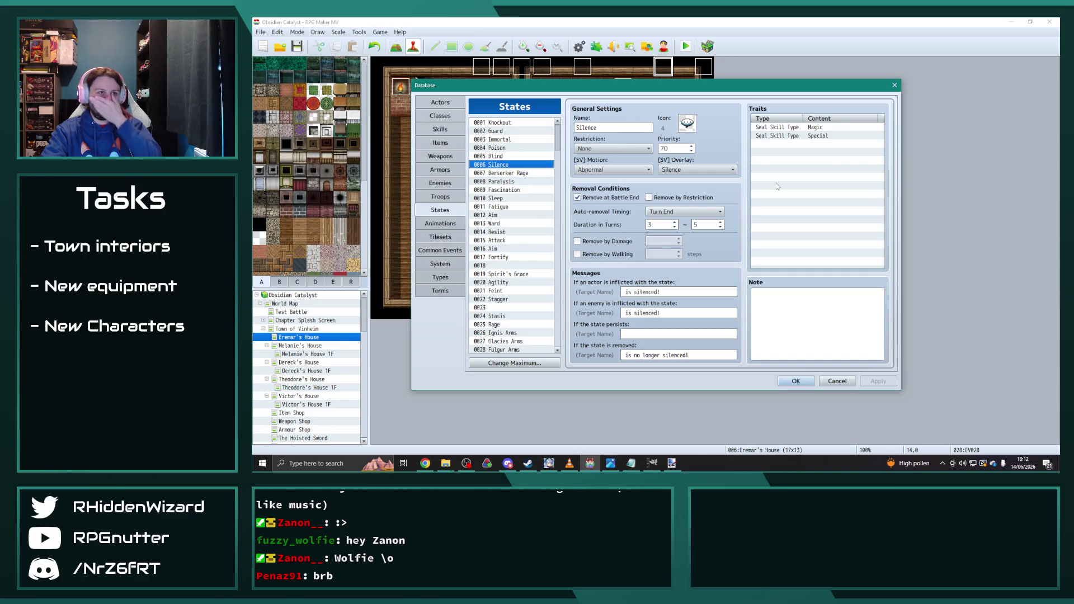
pyautogui.click(824, 128)
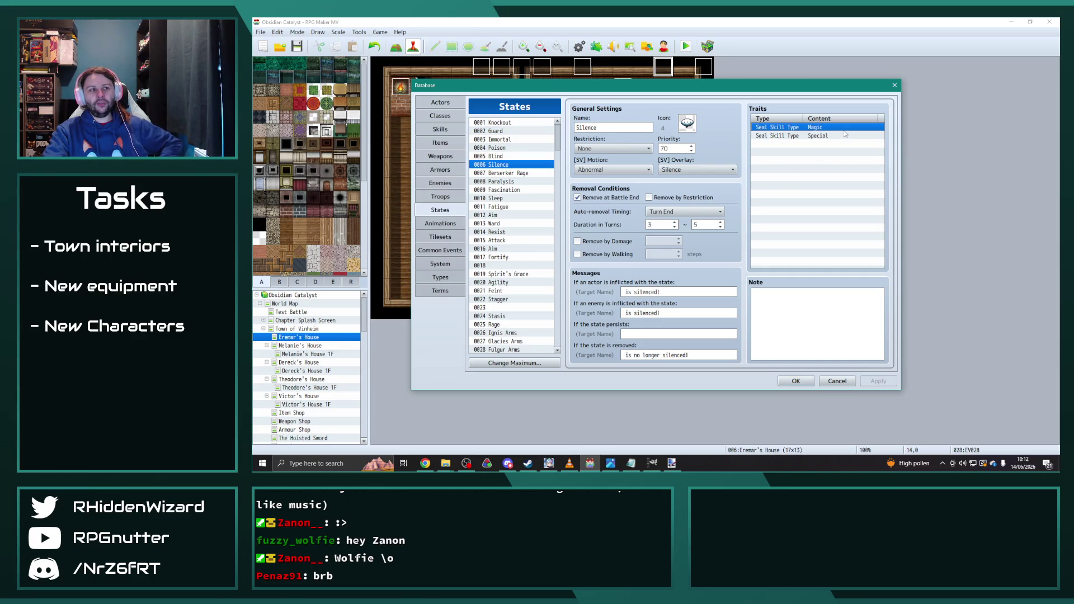
pyautogui.click(832, 136)
pyautogui.click(817, 144)
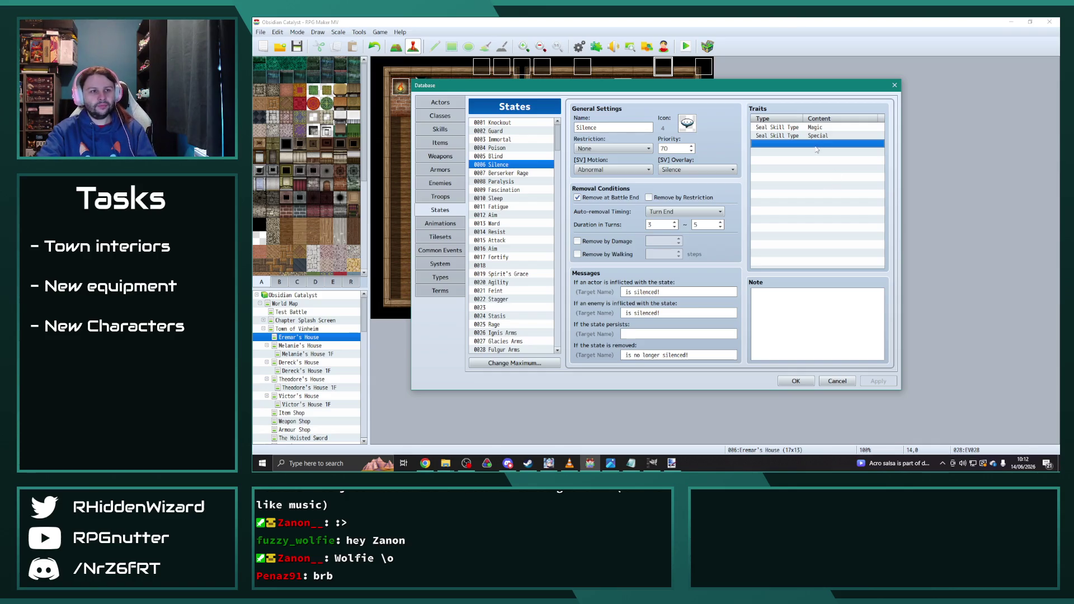
# - Add an Add Skill Type: Boss Triggers trait to the Silence state
pyautogui.doubleClick(817, 150)
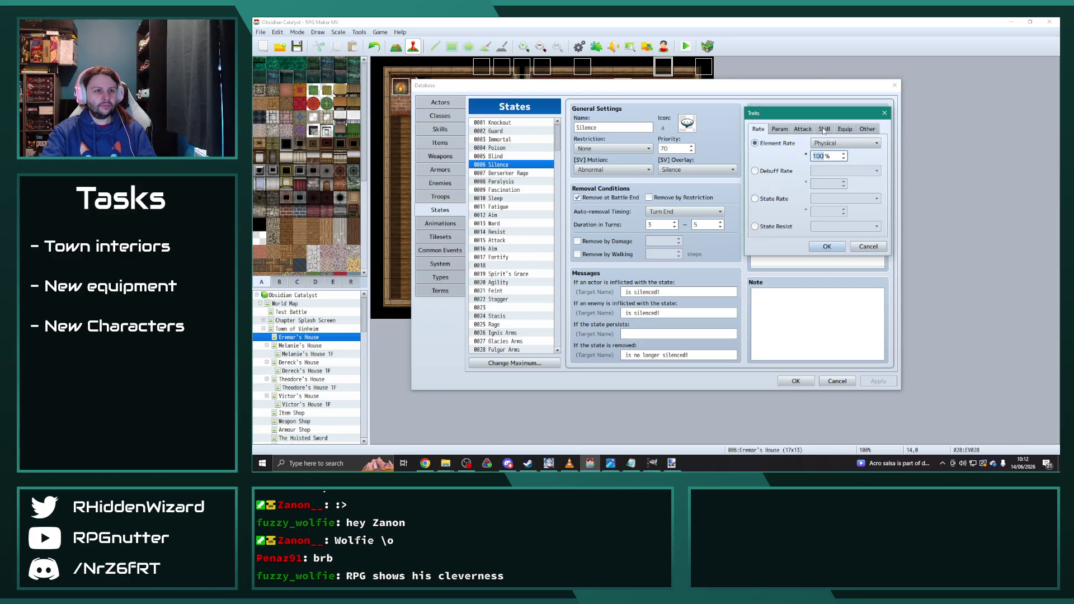
pyautogui.click(824, 130)
pyautogui.click(777, 143)
pyautogui.click(845, 143)
pyautogui.click(837, 189)
pyautogui.click(848, 145)
pyautogui.click(845, 173)
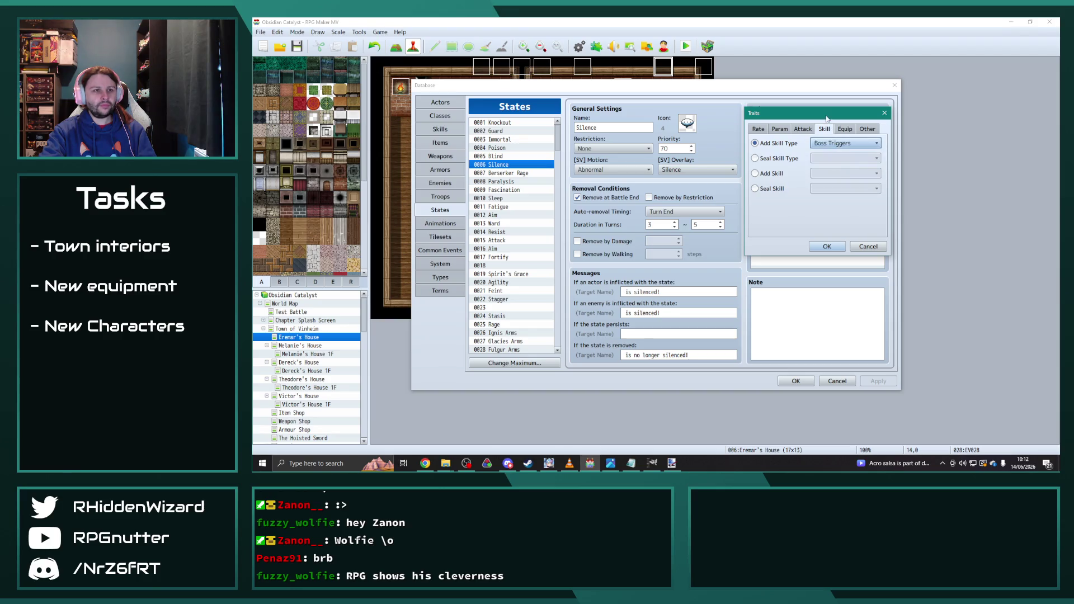
pyautogui.moveTo(826, 115); pyautogui.dragTo(625, 98)
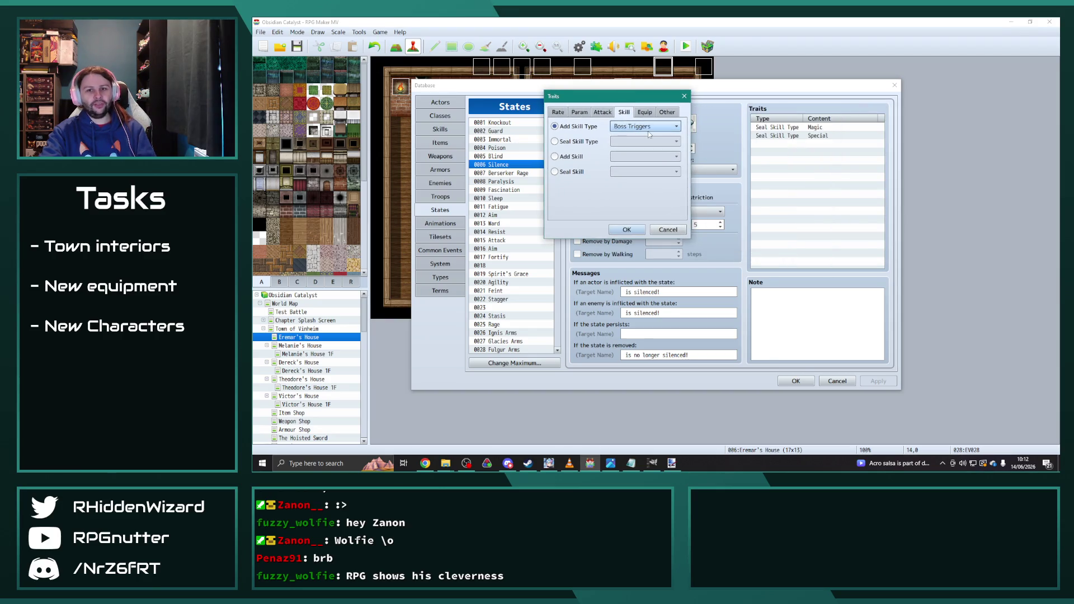
pyautogui.click(626, 230)
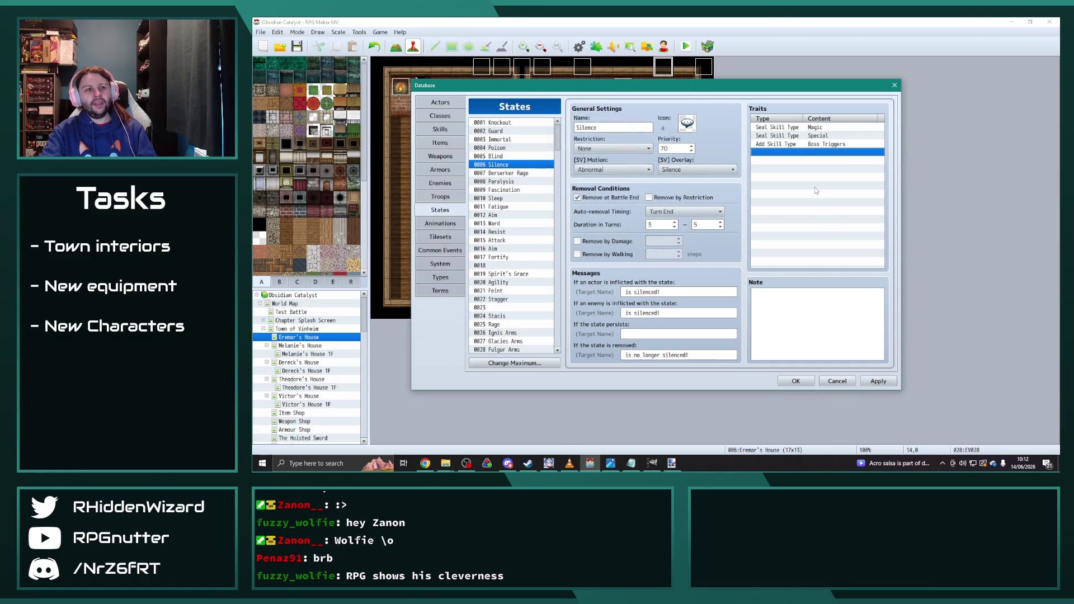
# - Remove the Boss Triggers trait again, view Platinum Concoction, then go to the Skills page
pyautogui.click(812, 145)
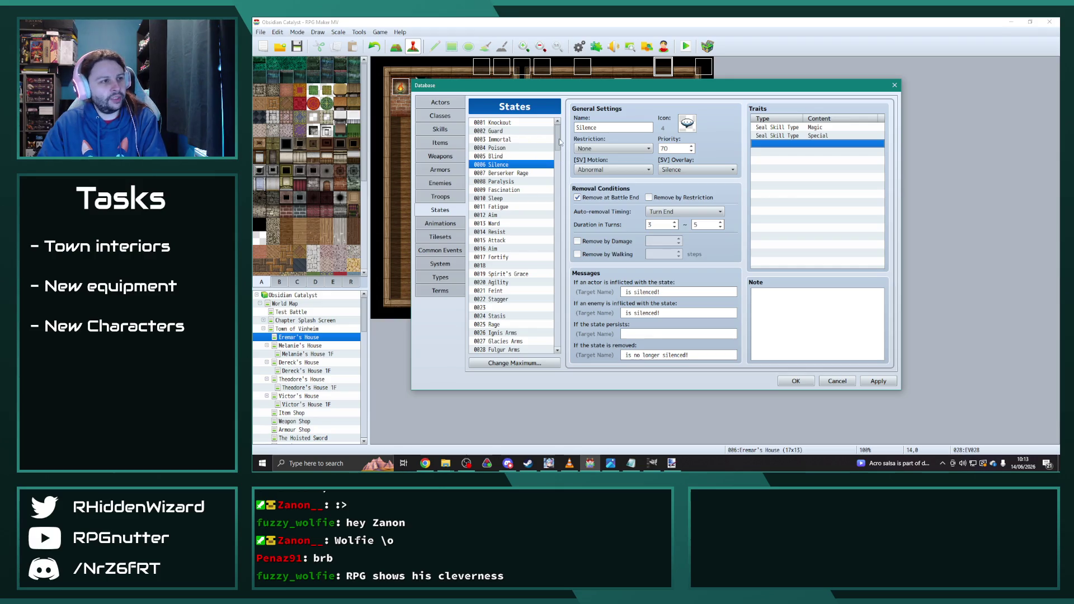
pyautogui.scroll(-20, 519, 350)
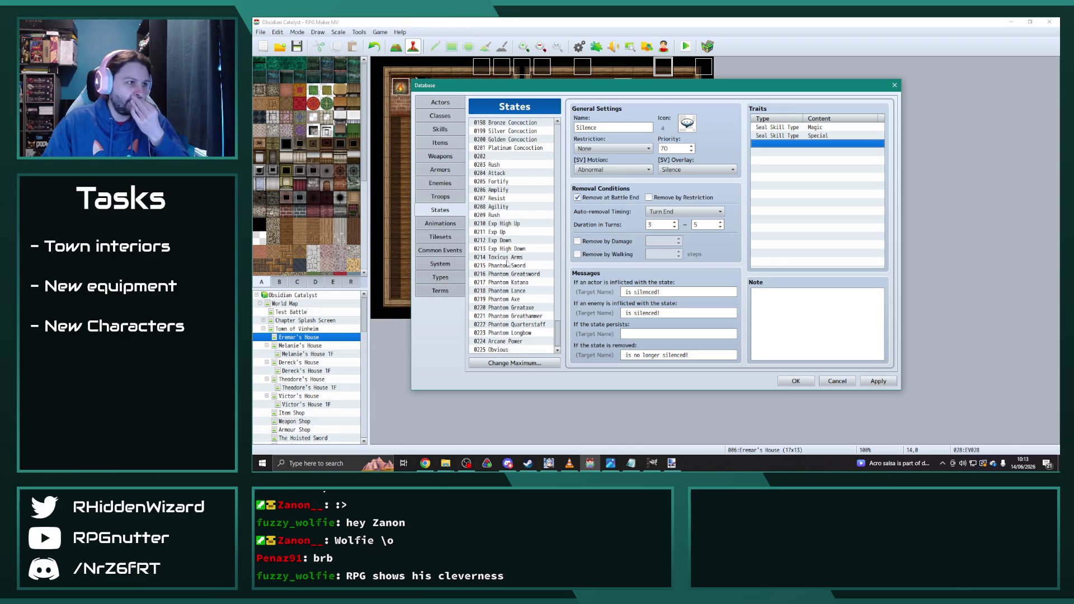
pyautogui.scroll(2, 504, 173)
pyautogui.click(516, 190)
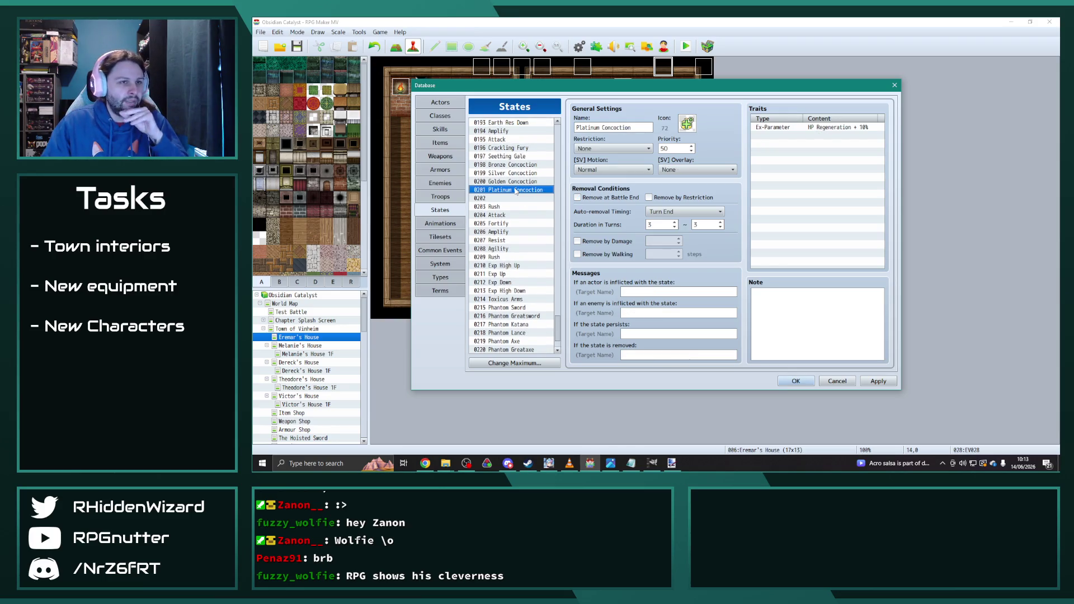
pyautogui.click(442, 128)
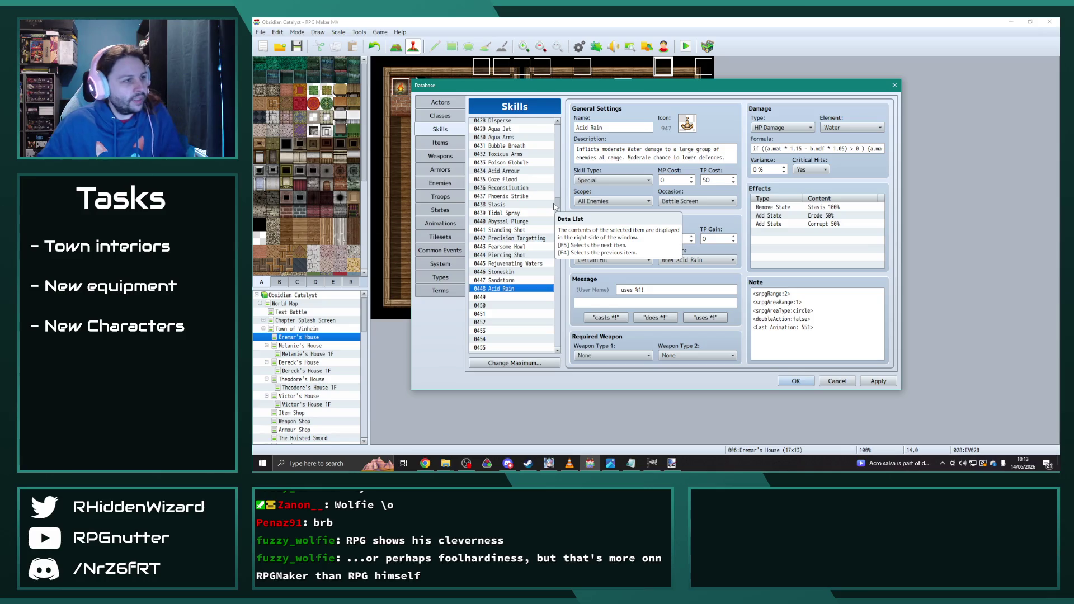
# - Copy skill 0120 Storm Strike into empty slot 0187, then go to the Animations page
pyautogui.moveTo(557, 203)
pyautogui.mouseDown()
pyautogui.moveTo(563, 158)
pyautogui.moveTo(562, 171)
pyautogui.mouseUp()
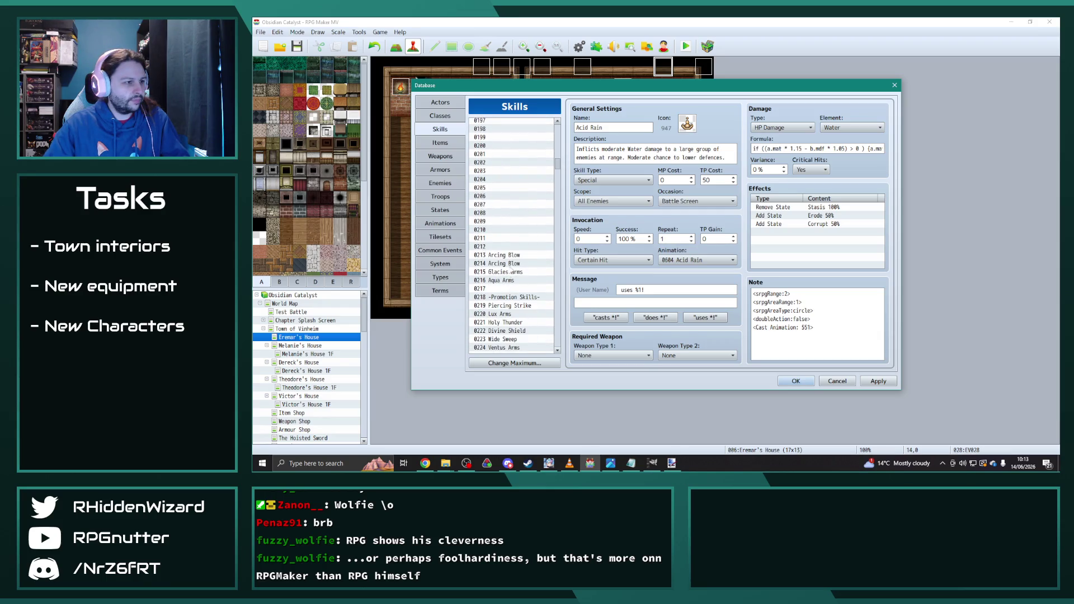
pyautogui.click(510, 255)
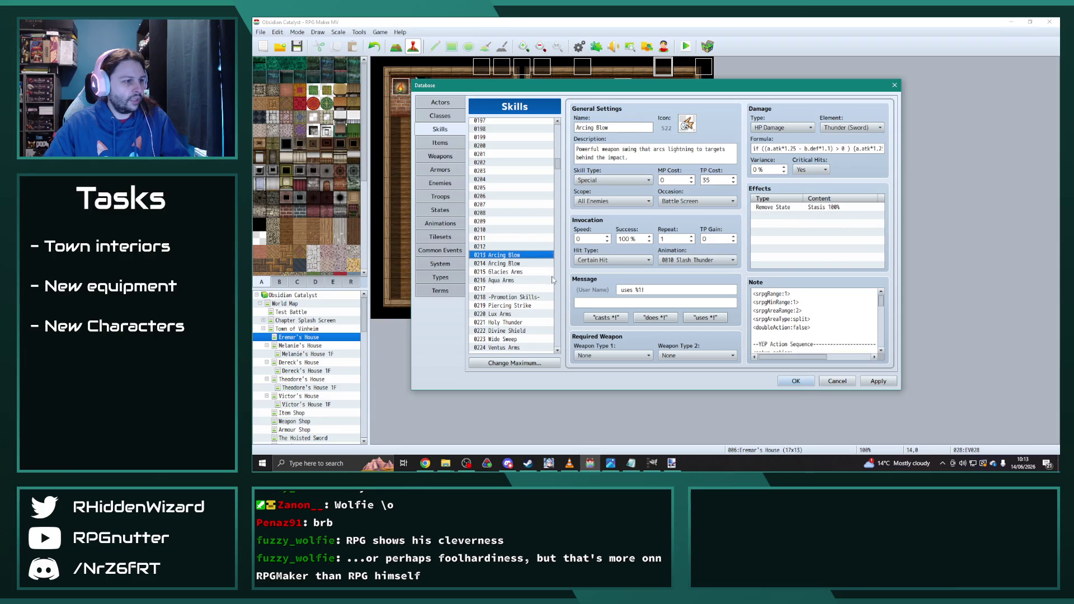
pyautogui.moveTo(564, 166); pyautogui.dragTo(564, 154)
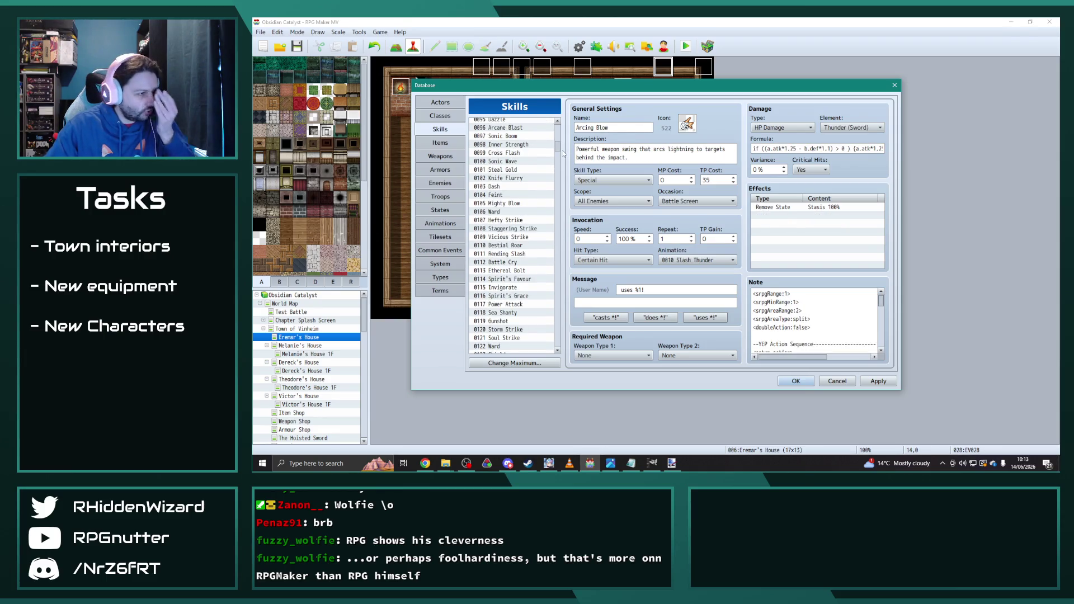
pyautogui.scroll(-6, 544, 231)
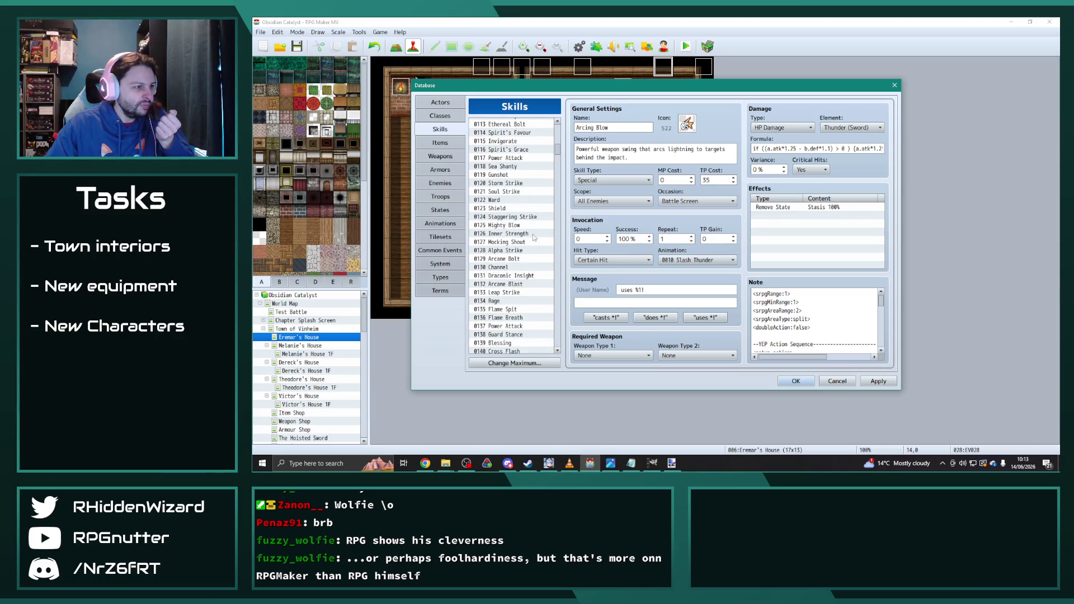
pyautogui.scroll(-2, 521, 285)
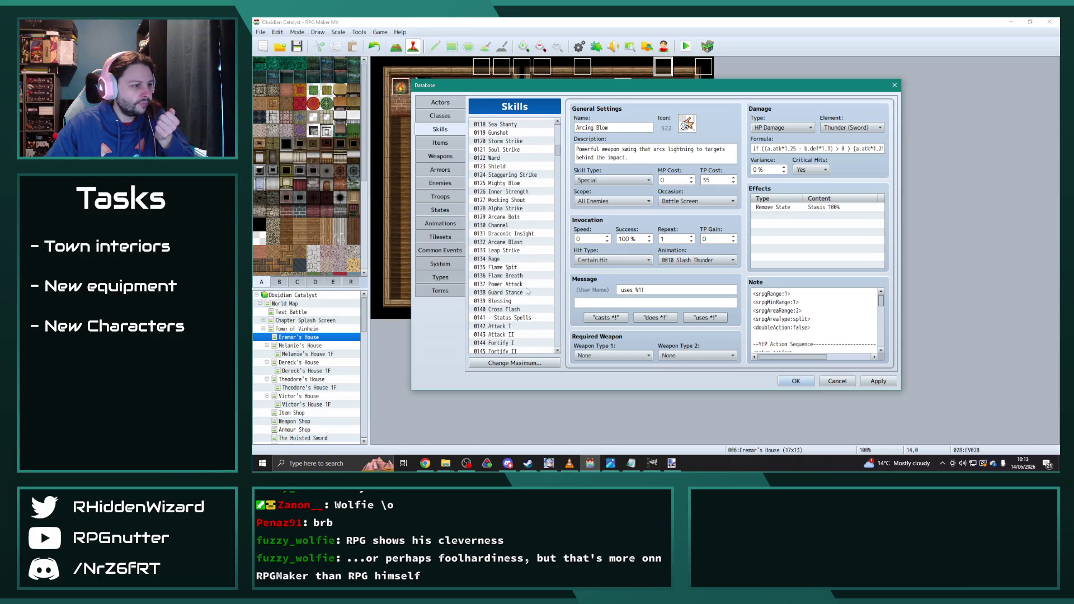
pyautogui.scroll(1, 516, 204)
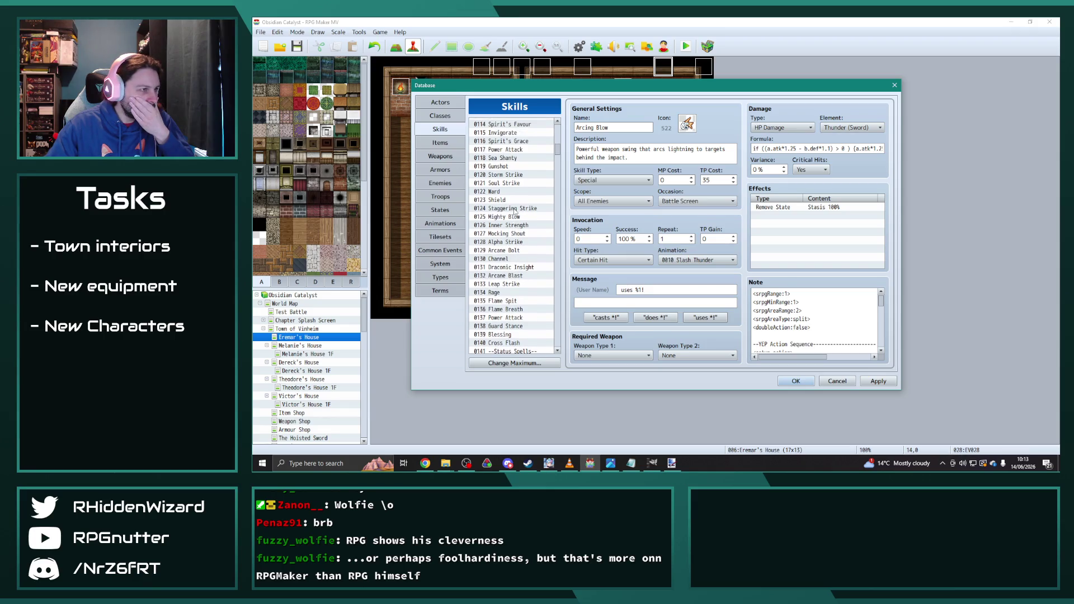
pyautogui.click(508, 175)
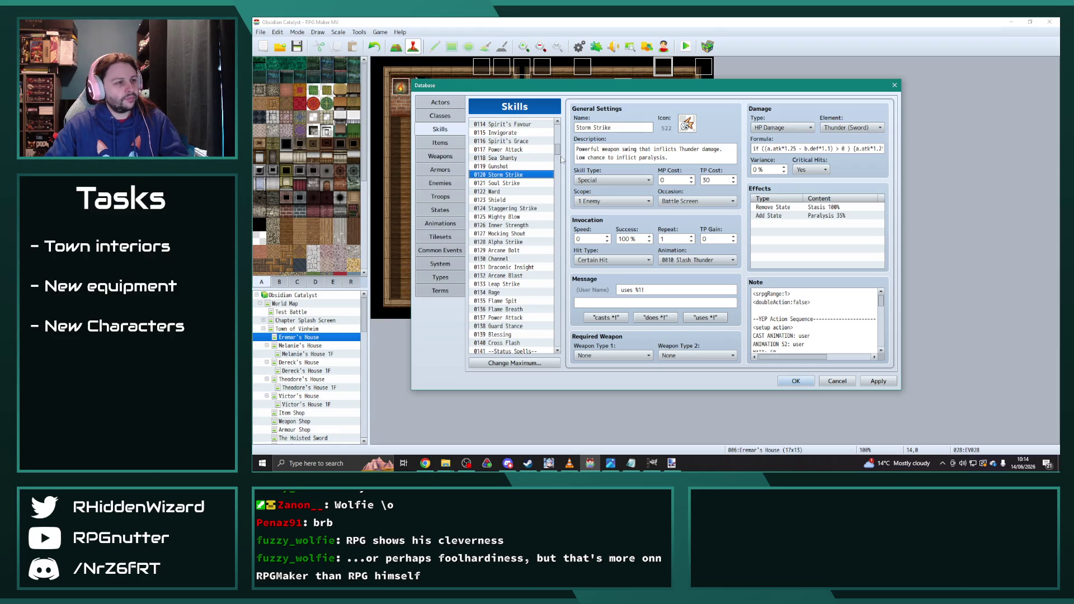
pyautogui.moveTo(558, 151); pyautogui.dragTo(558, 162)
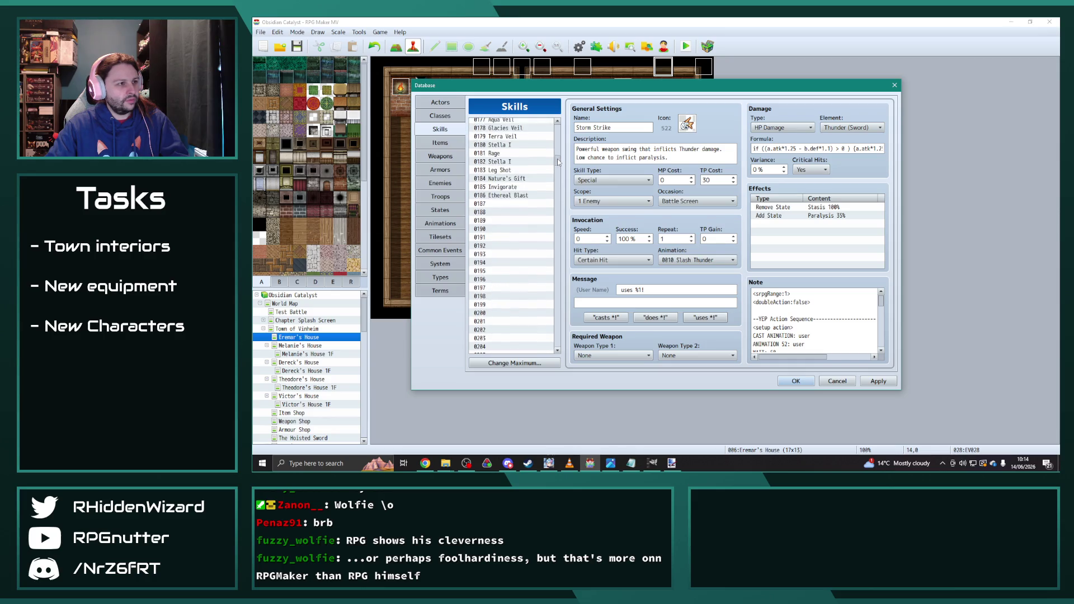
pyautogui.click(516, 204)
pyautogui.hotkey('ctrl', 'v')
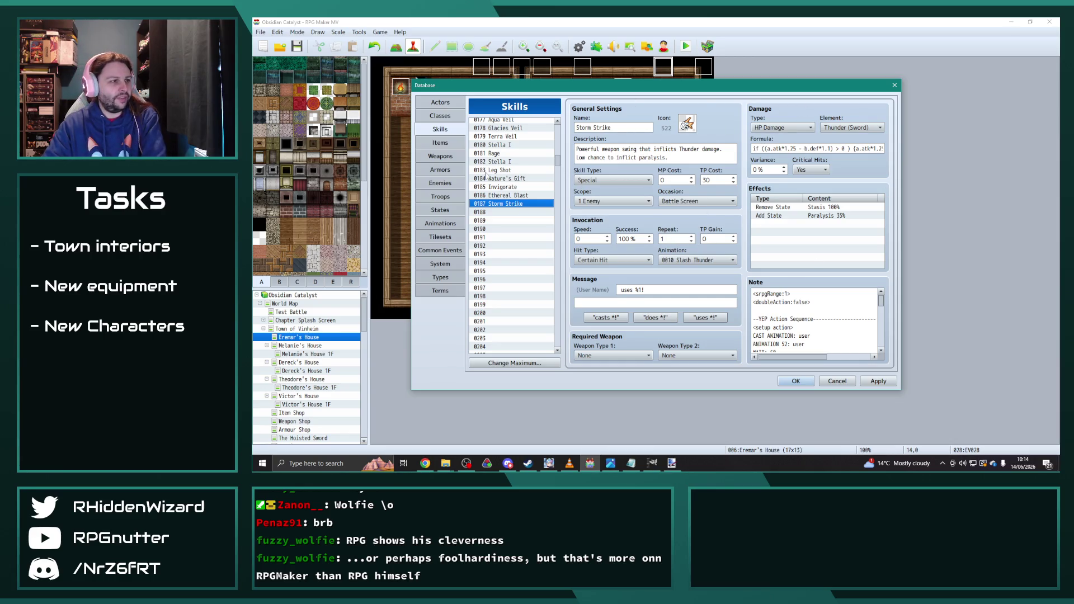
pyautogui.click(458, 220)
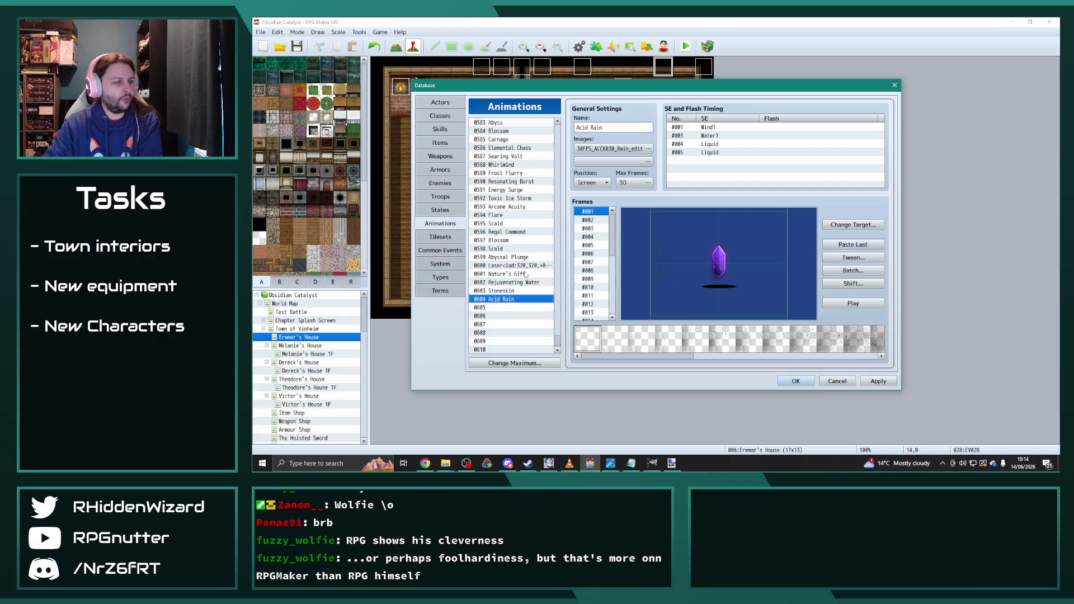
# - Preview the Arcane Veil and Crushing Deep animations
pyautogui.scroll(12, 532, 289)
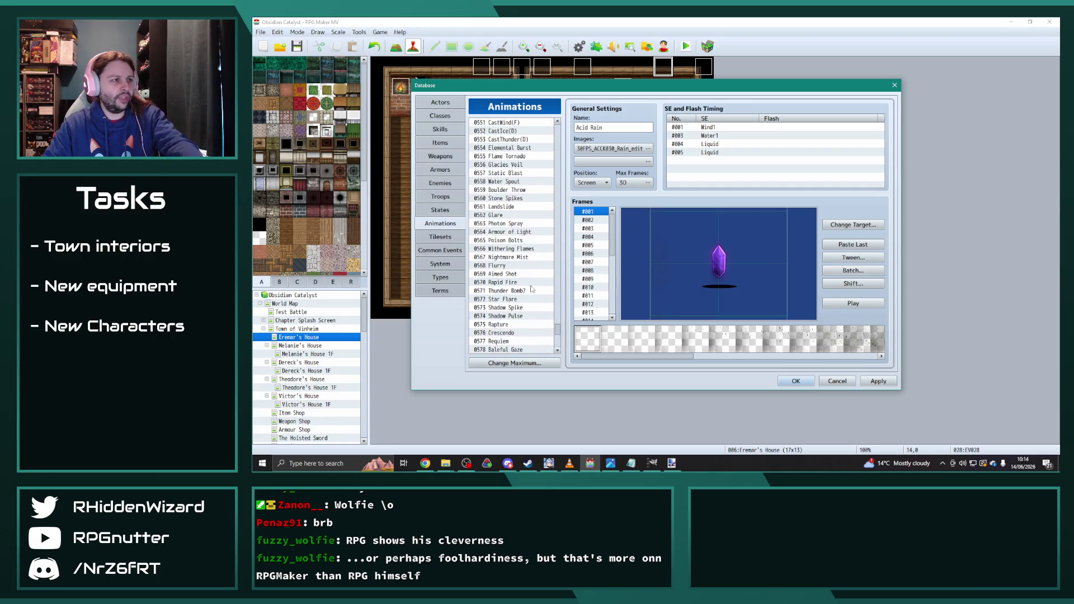
pyautogui.scroll(7, 532, 290)
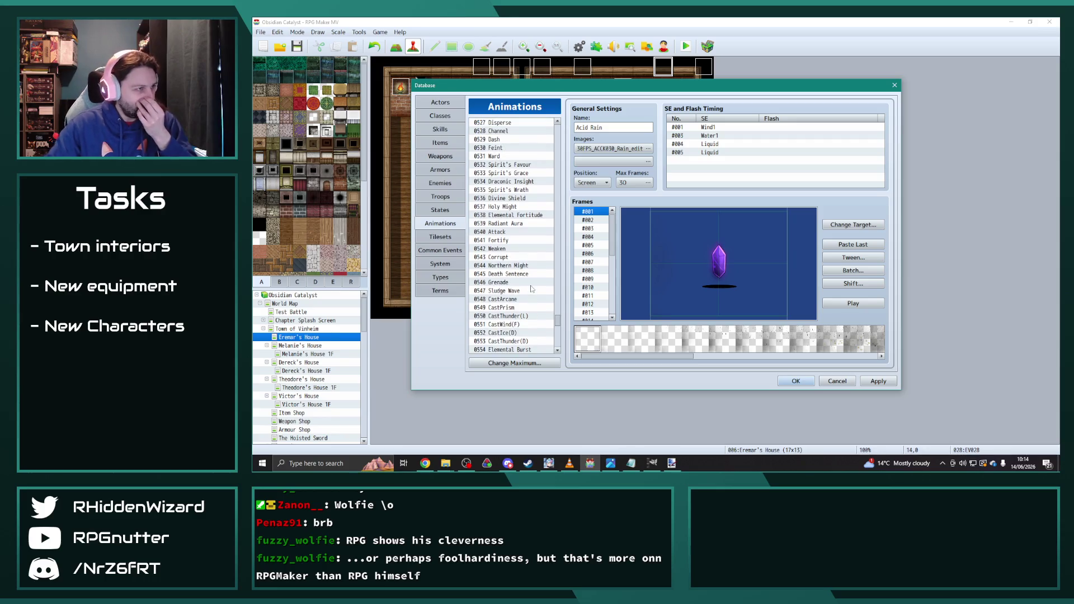
pyautogui.scroll(3, 532, 289)
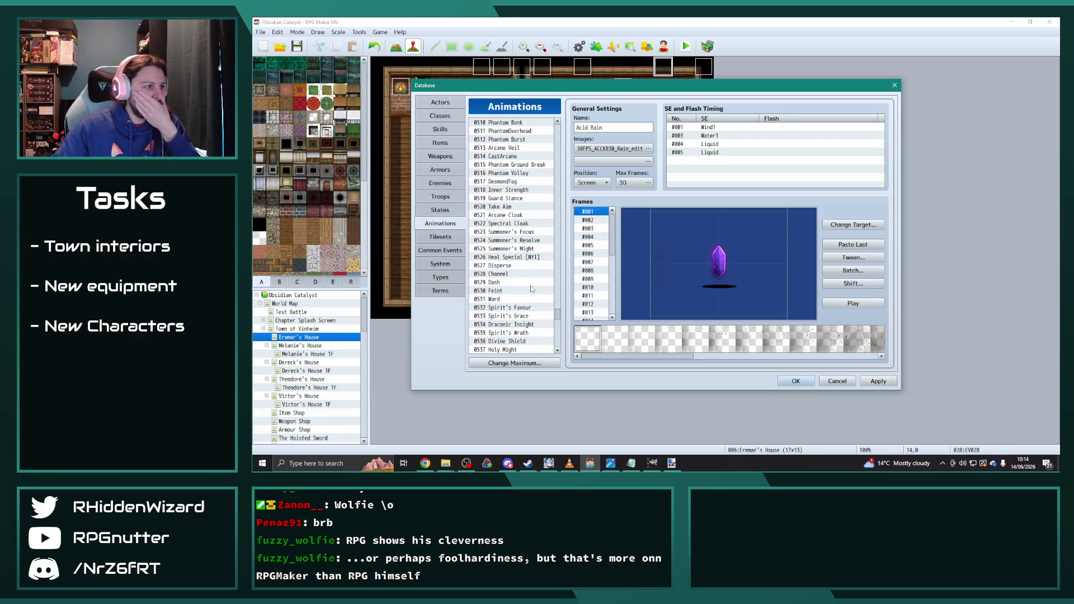
pyautogui.scroll(1, 528, 275)
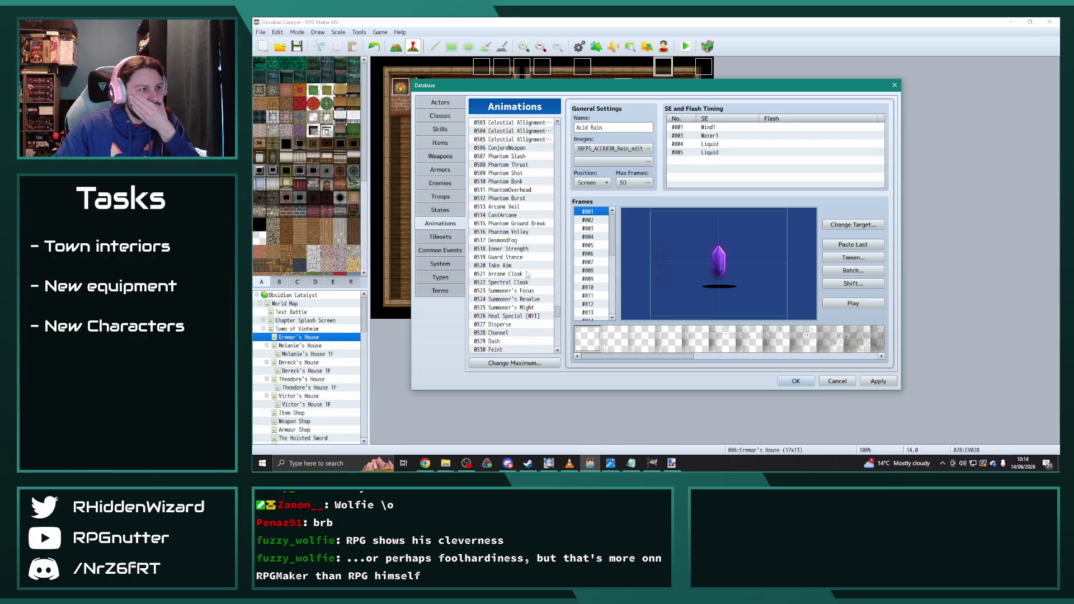
pyautogui.click(513, 207)
pyautogui.click(861, 306)
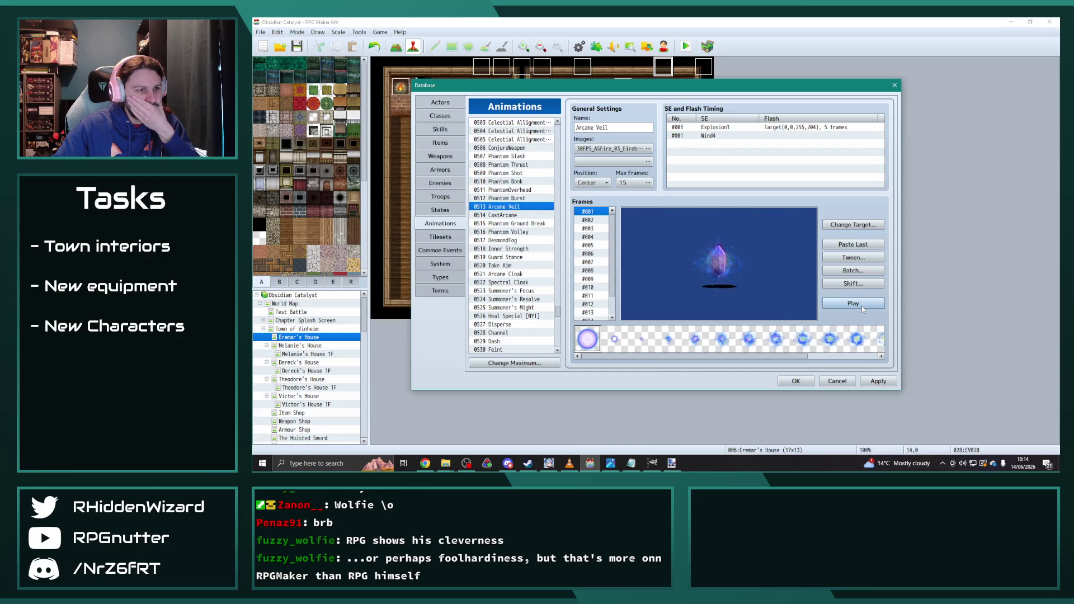
pyautogui.scroll(4, 526, 264)
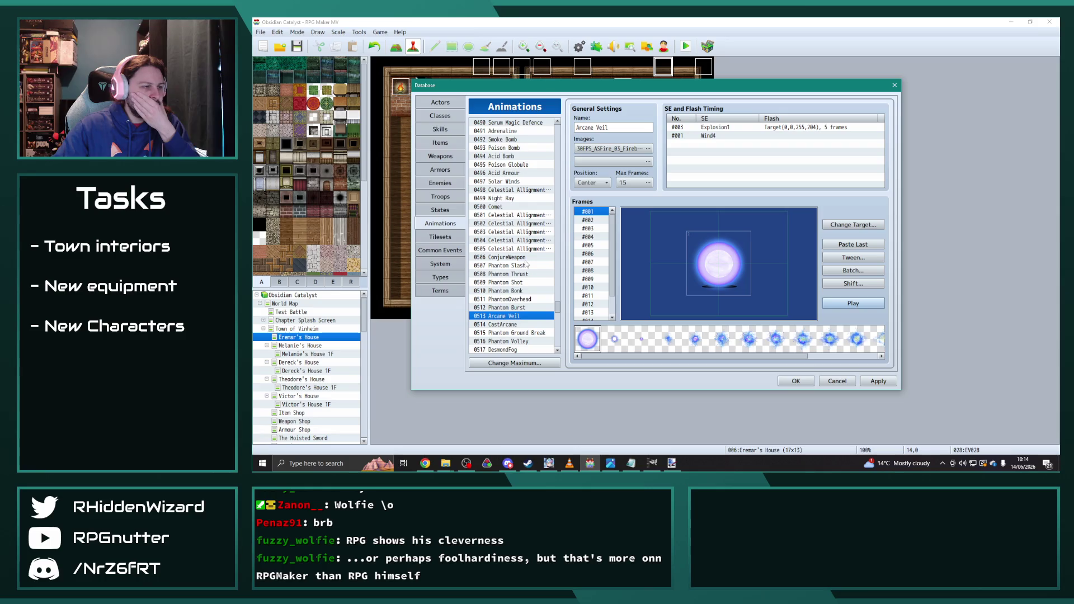
pyautogui.scroll(7, 526, 265)
pyautogui.scroll(6, 526, 265)
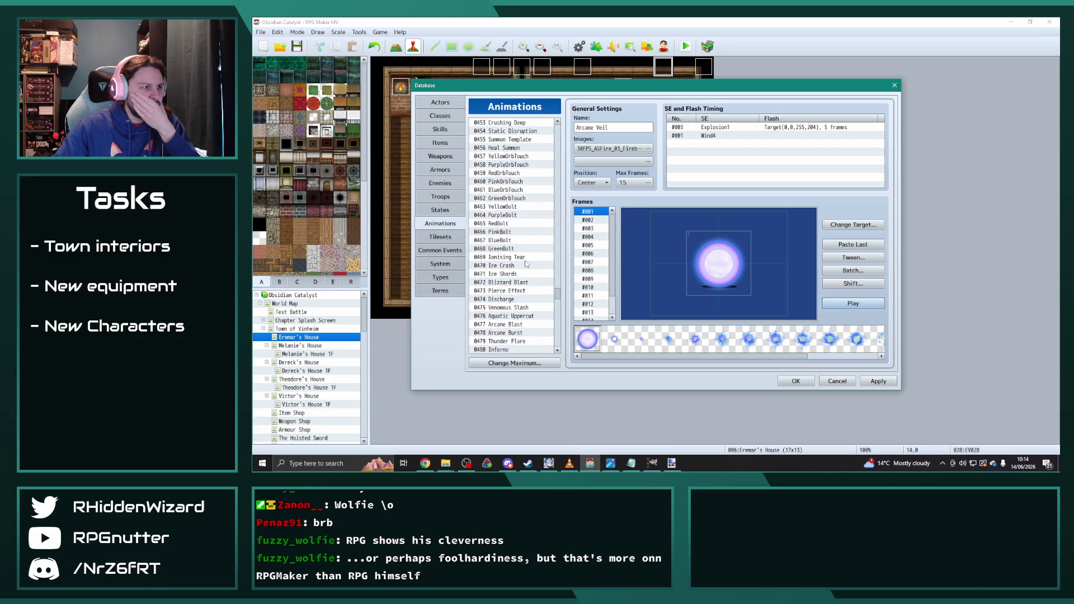
pyautogui.scroll(2, 509, 164)
pyautogui.click(506, 164)
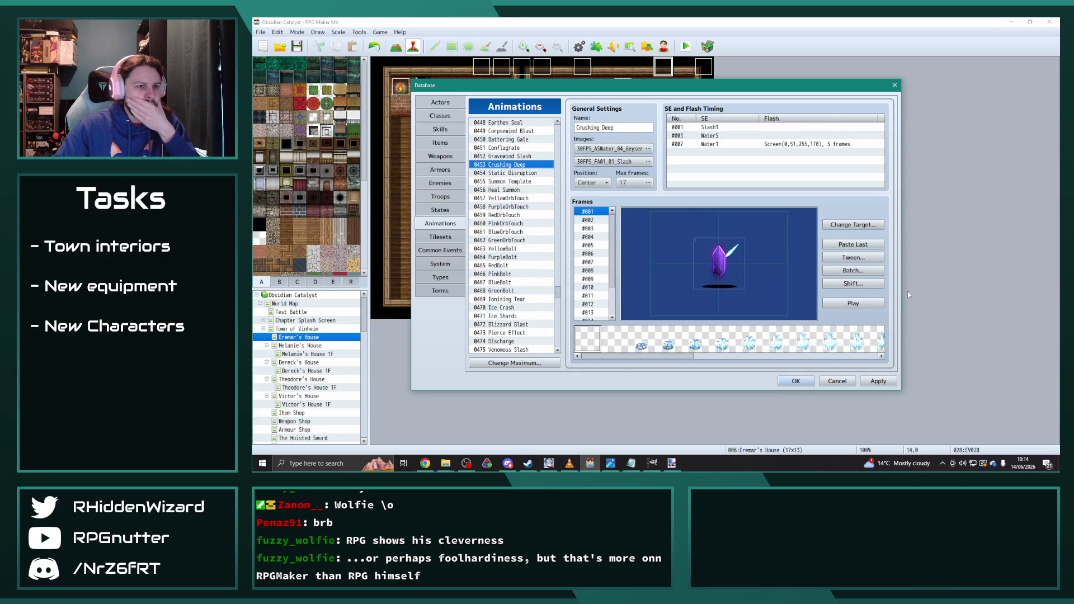
pyautogui.click(861, 304)
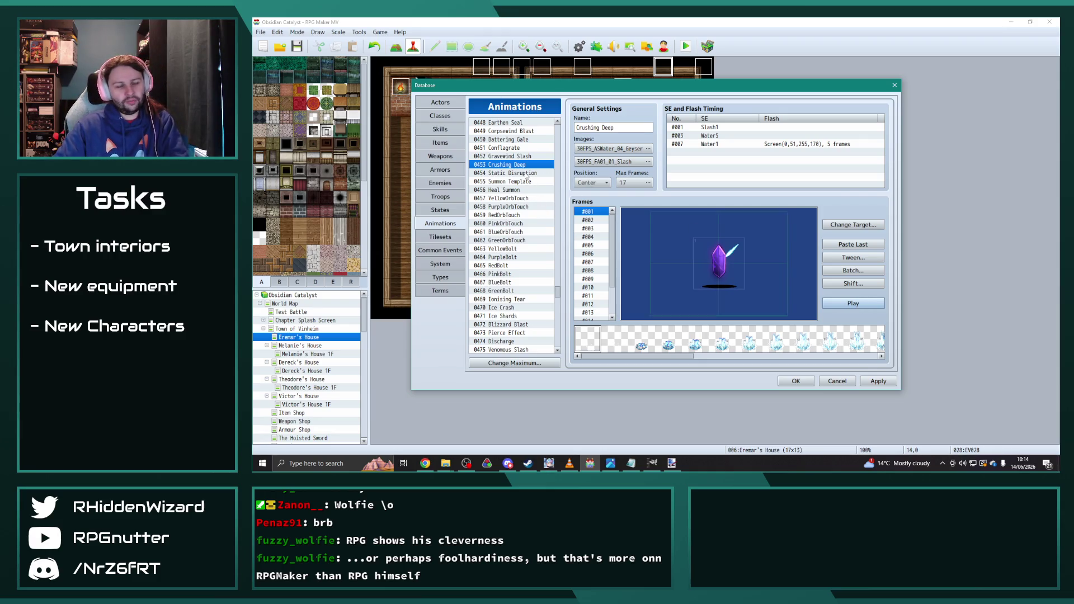
# - Preview the Depth Charge and Water Slash animations, then return to the Skills page
pyautogui.scroll(2, 518, 242)
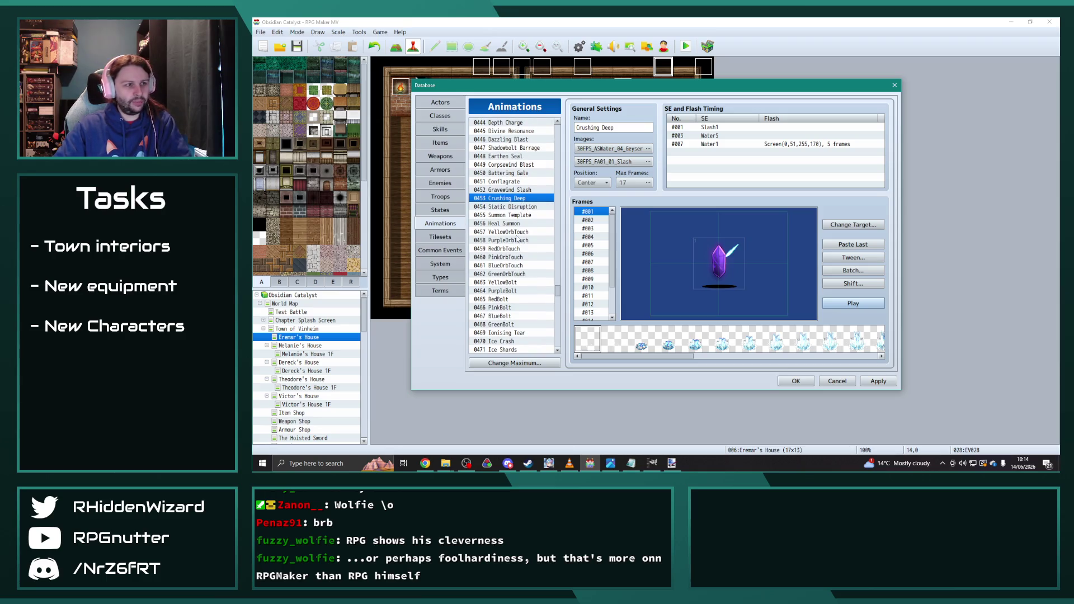
pyautogui.scroll(2, 519, 239)
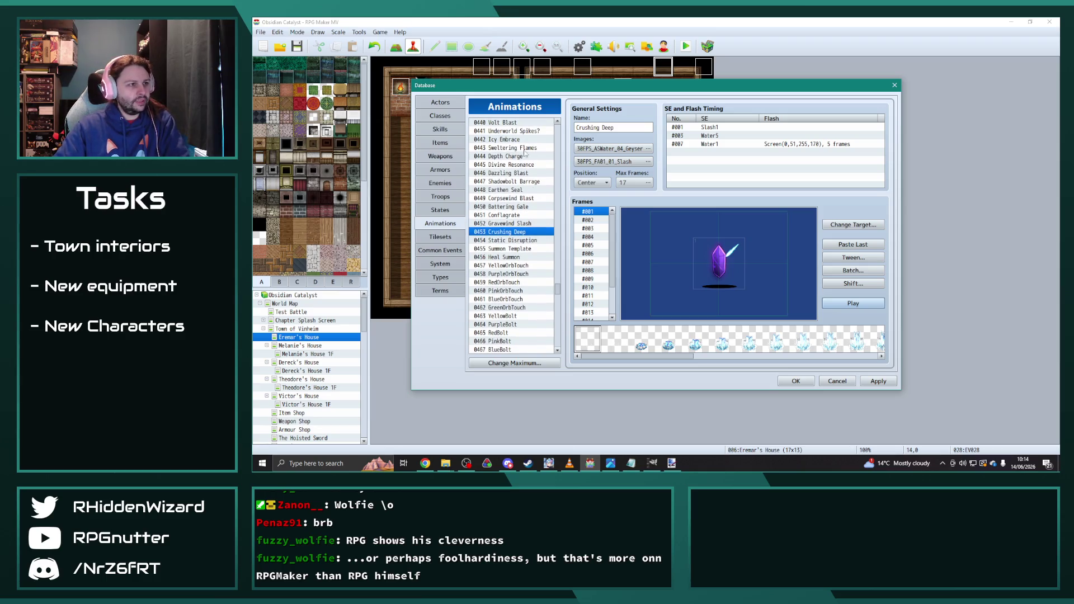
pyautogui.click(506, 156)
pyautogui.click(854, 303)
pyautogui.click(856, 303)
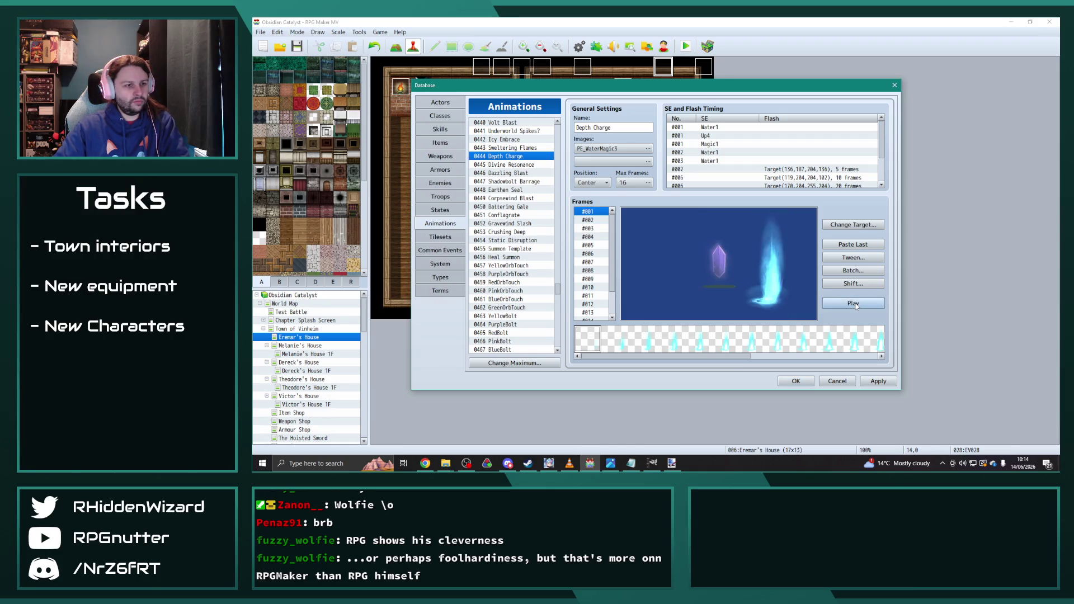
pyautogui.scroll(8, 529, 238)
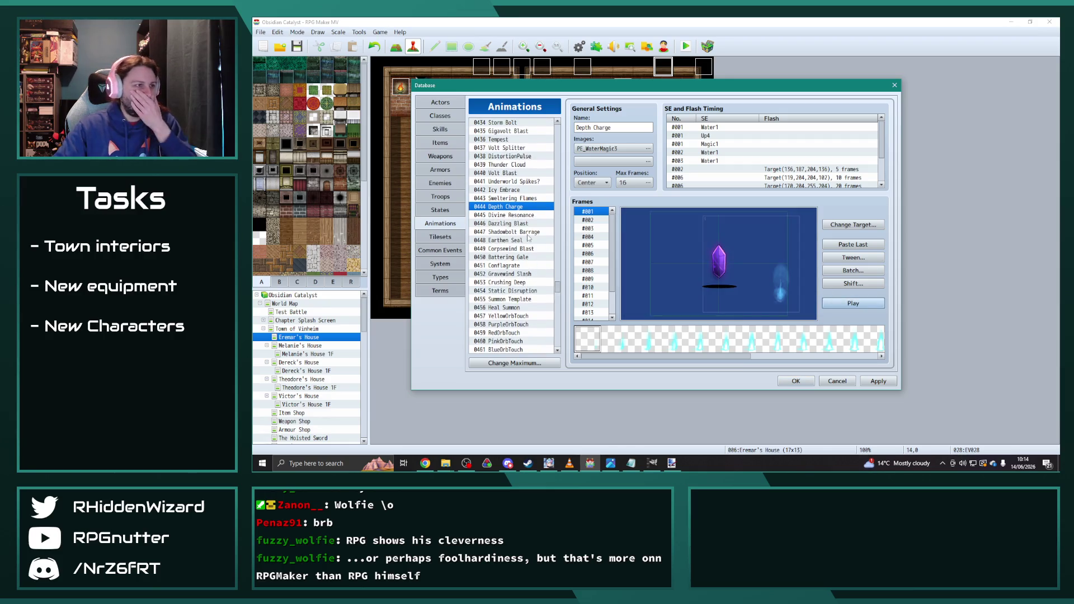
pyautogui.scroll(8, 528, 238)
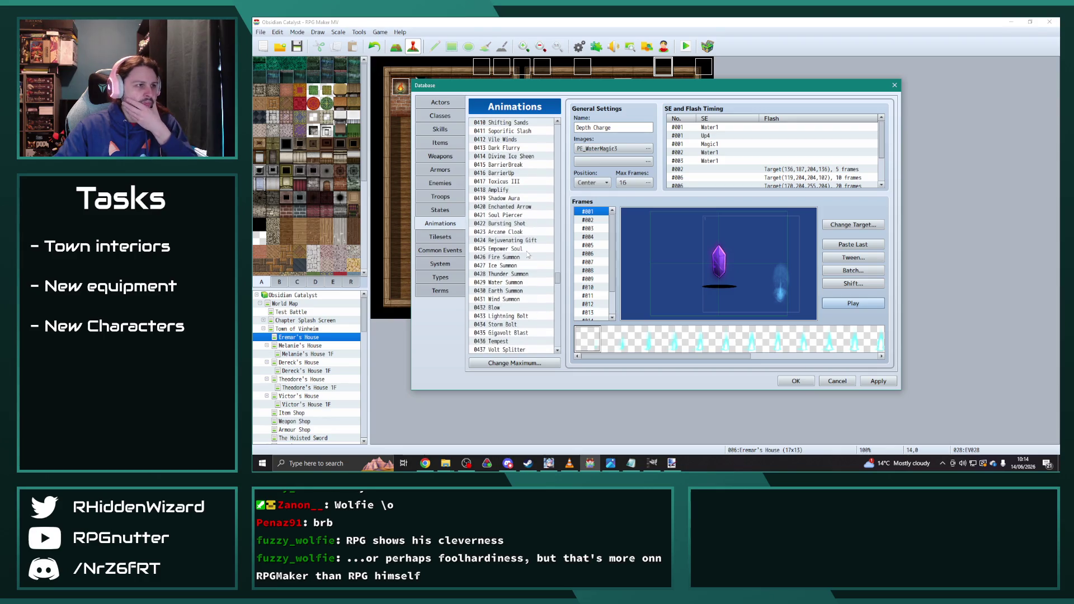
pyautogui.scroll(5, 527, 260)
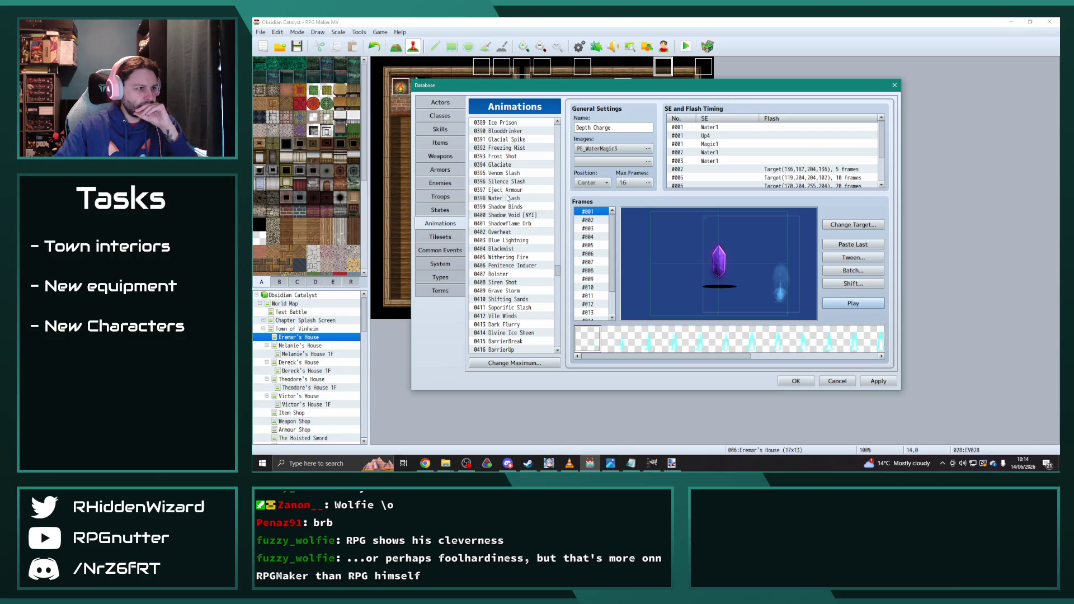
pyautogui.click(508, 198)
pyautogui.click(851, 304)
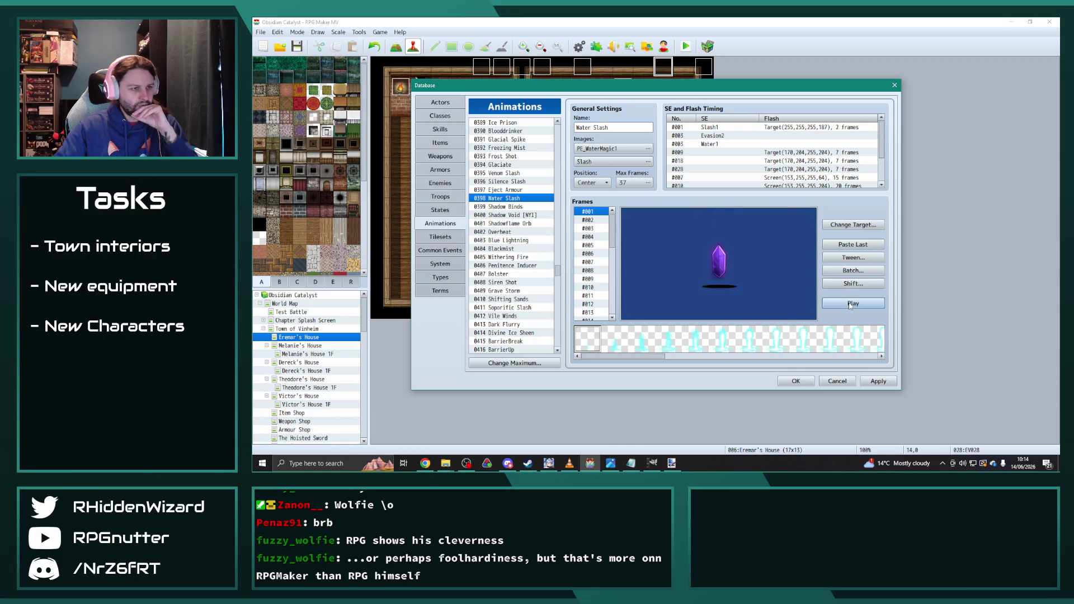
pyautogui.click(852, 303)
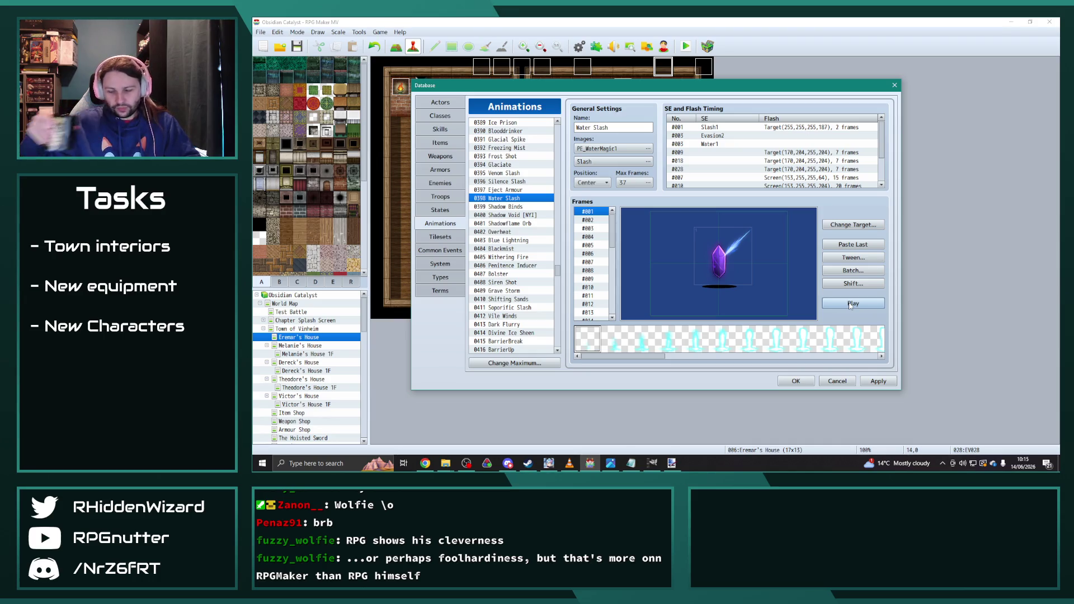
pyautogui.click(851, 304)
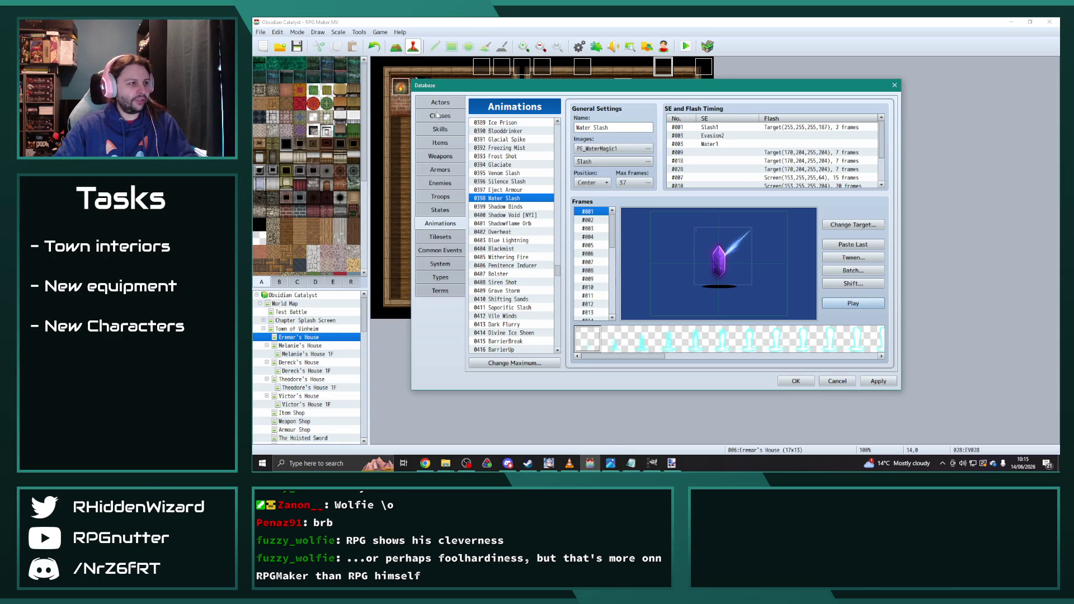
pyautogui.click(440, 130)
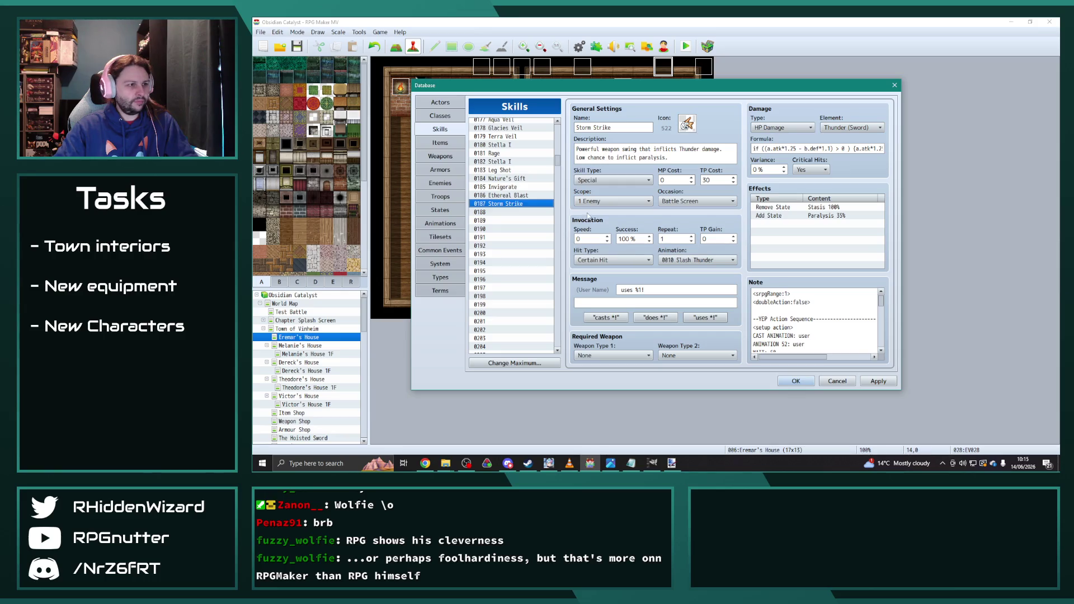
# - Give skill 0187 the 0098 Water Slash animation and Water (Sword) element
pyautogui.click(710, 260)
pyautogui.scroll(-15, 757, 344)
pyautogui.moveTo(757, 343); pyautogui.dragTo(752, 389)
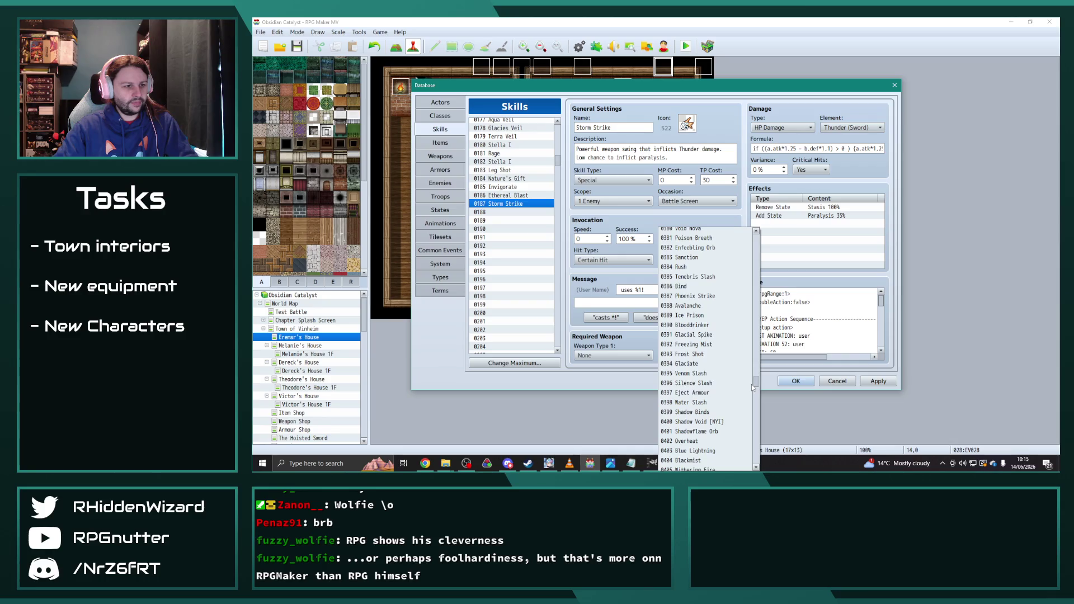
pyautogui.click(696, 403)
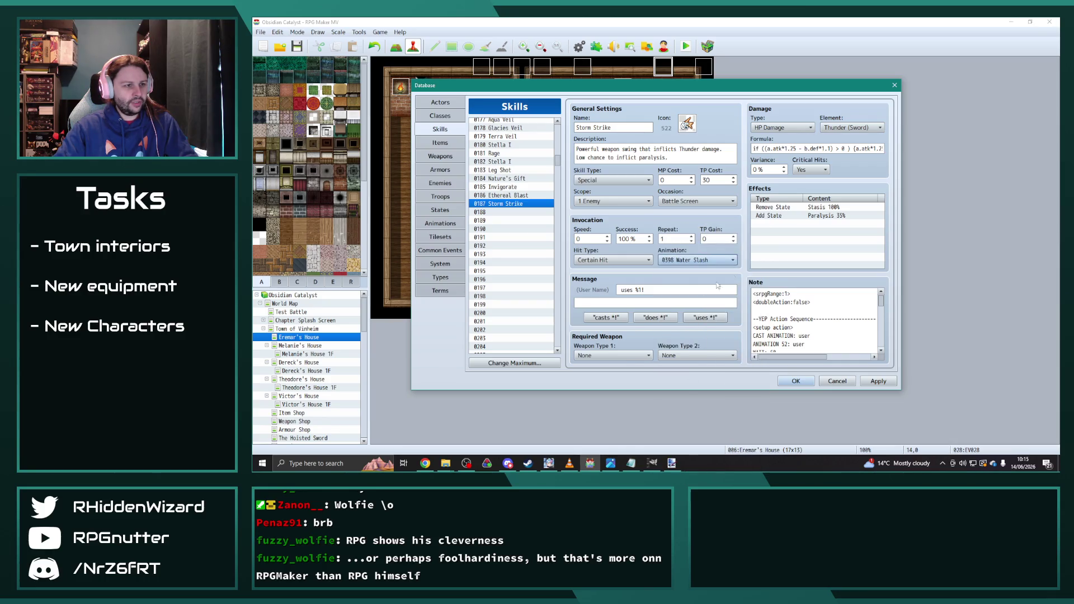
pyautogui.click(846, 130)
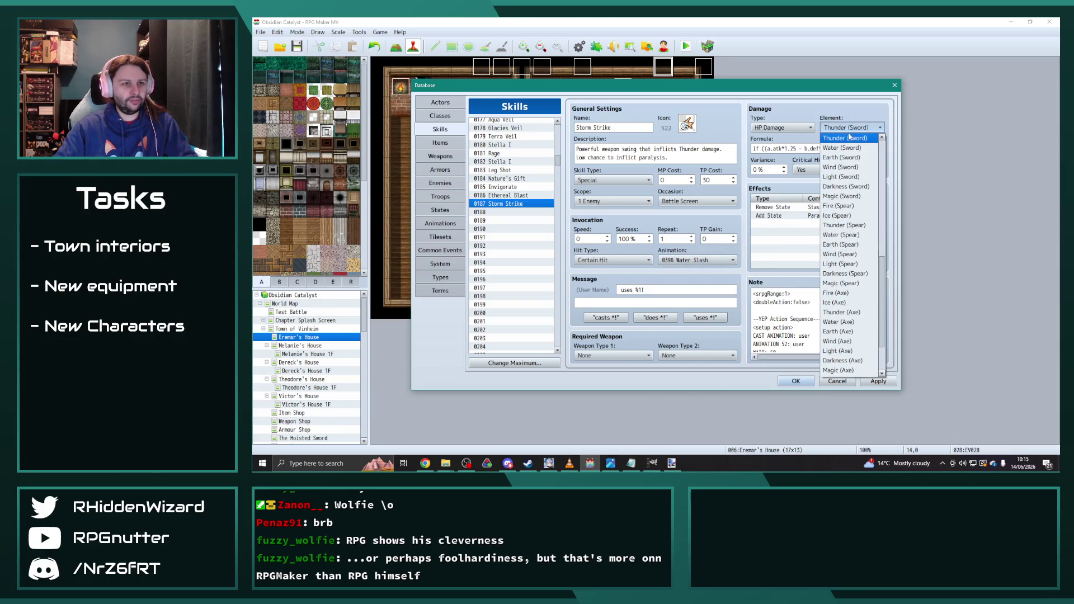
pyautogui.click(847, 148)
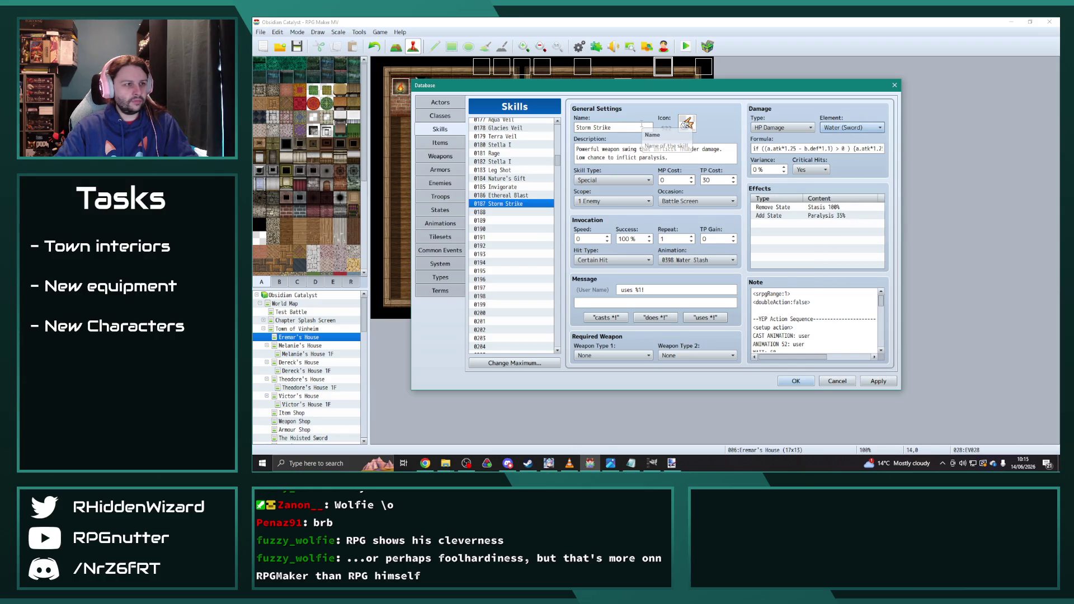
# - Set icon 523, trim the description, set 25 TP, remove Paralysis 35%, and start renaming
pyautogui.doubleClick(697, 127)
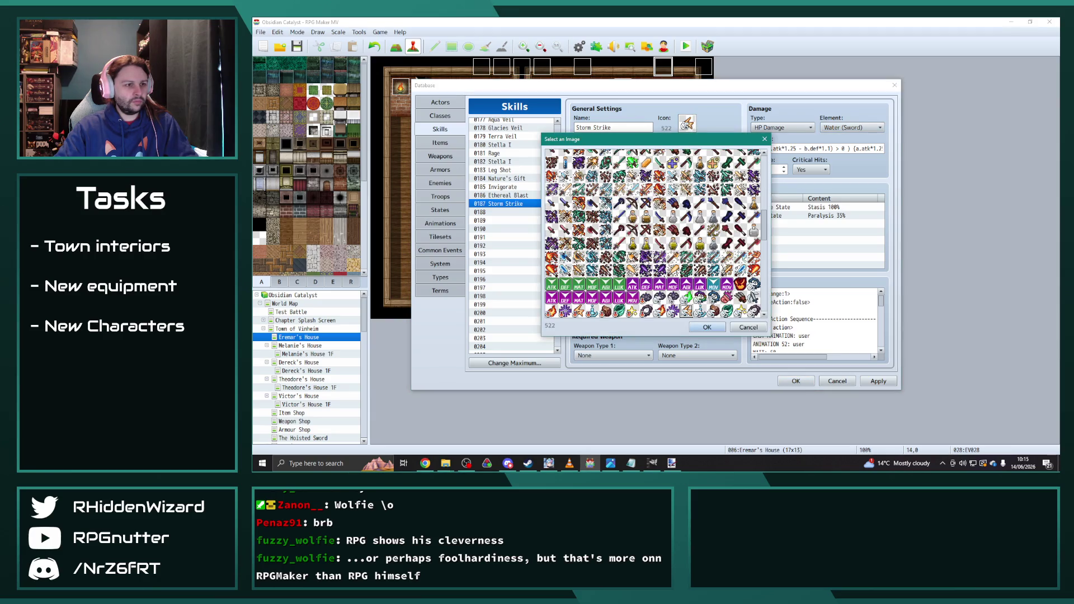
pyautogui.scroll(-1, 689, 249)
pyautogui.doubleClick(700, 286)
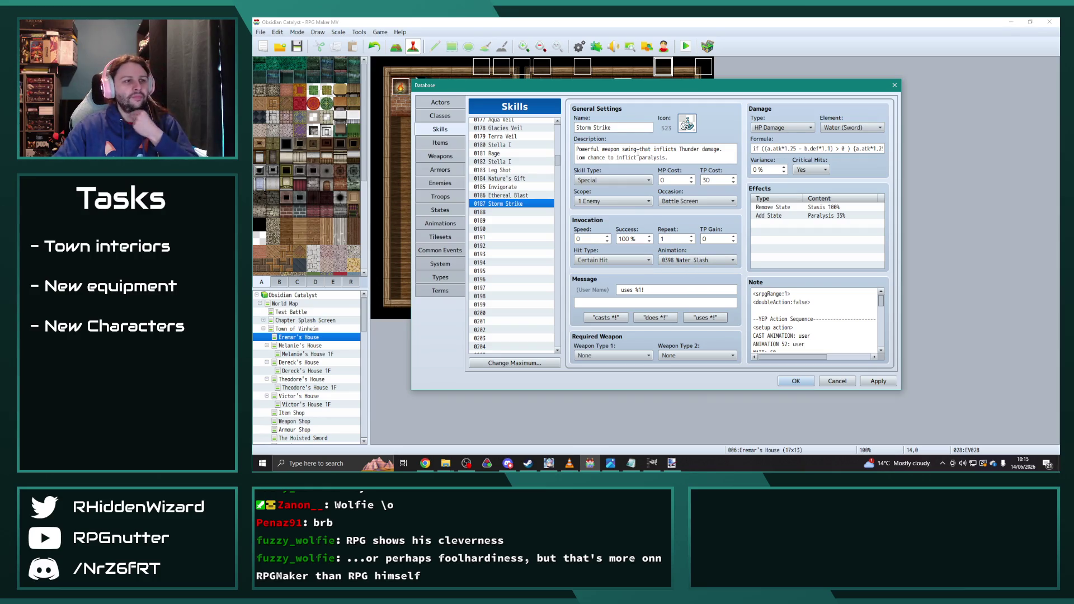
pyautogui.doubleClick(695, 150)
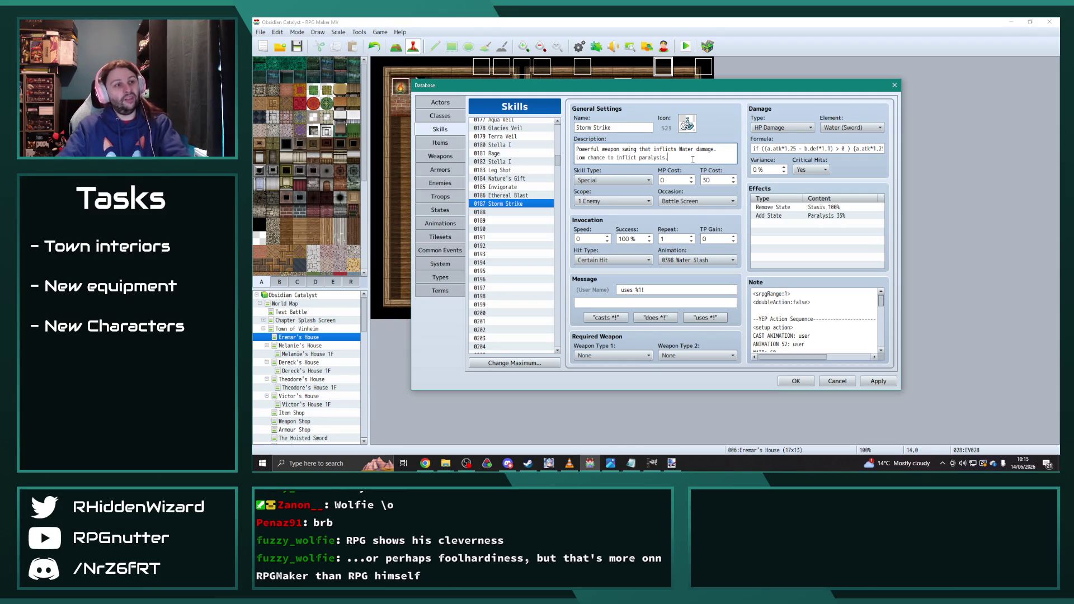
pyautogui.press('BackSpace')
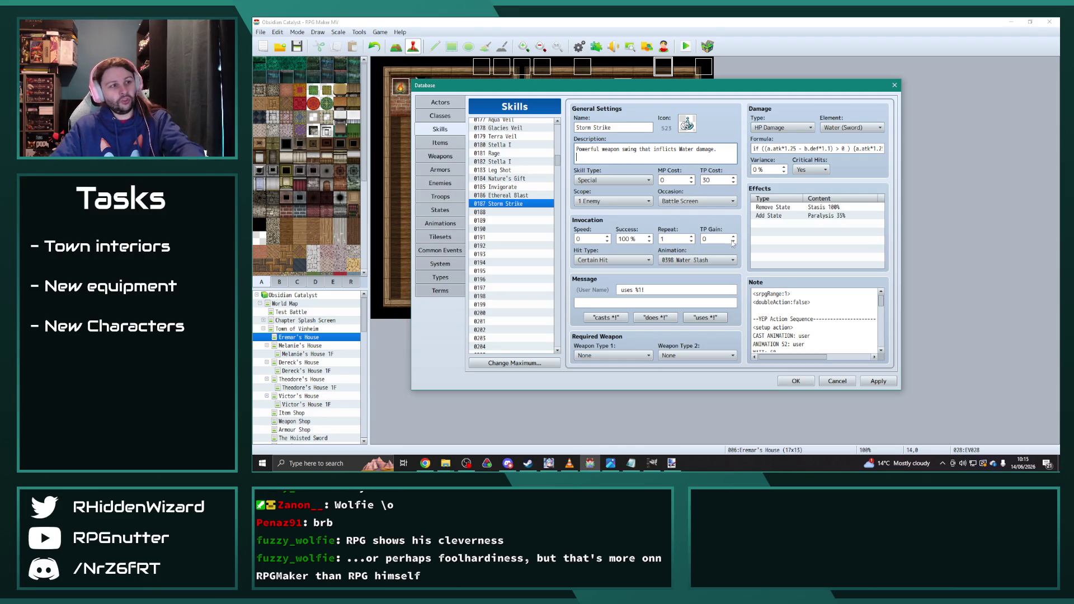
pyautogui.doubleClick(724, 180)
pyautogui.write('25')
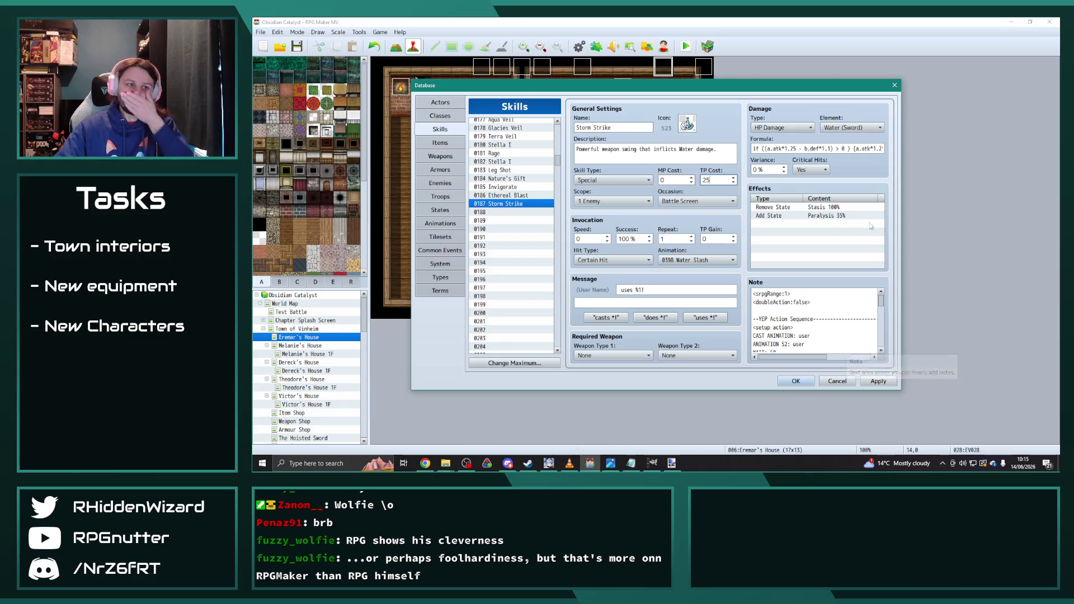
pyautogui.click(840, 218)
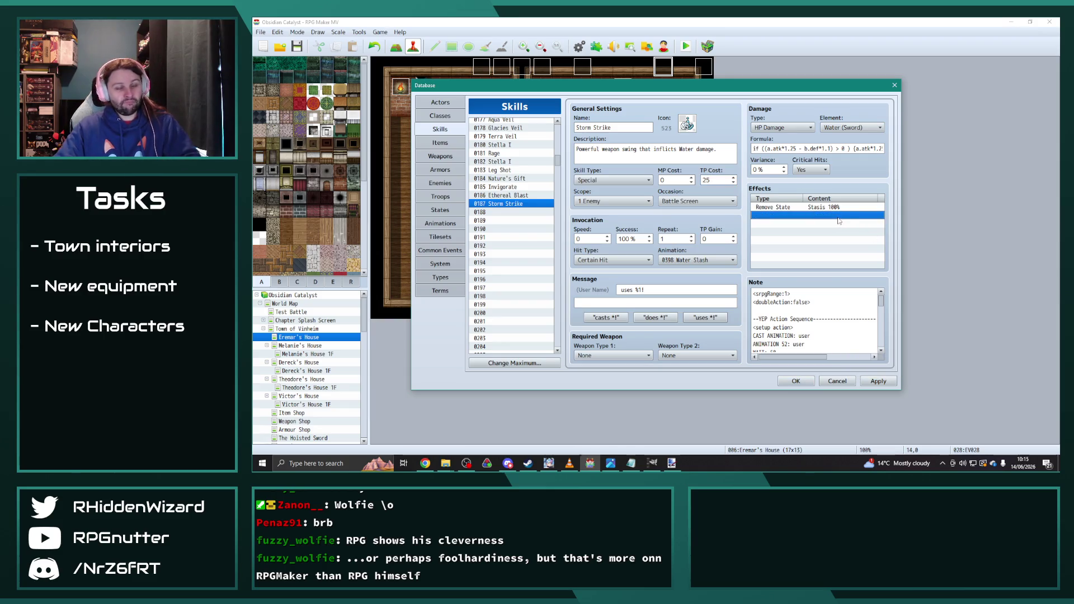
pyautogui.doubleClick(585, 128)
pyautogui.write('Aqua Slash')
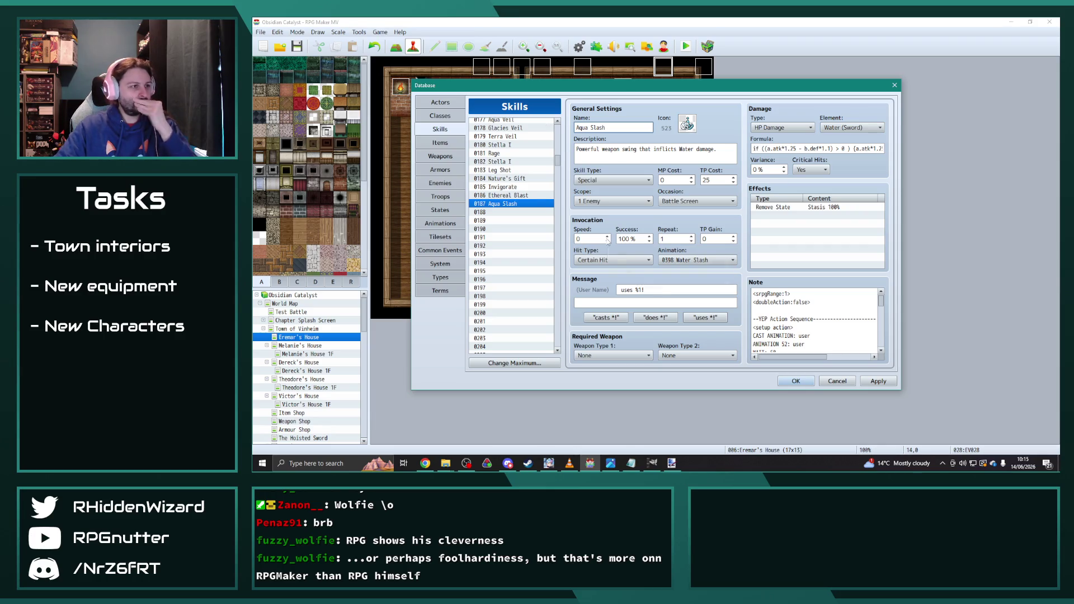
# - Apply the skill edits and re-enter the name 'Aqua Slash'
pyautogui.click(873, 383)
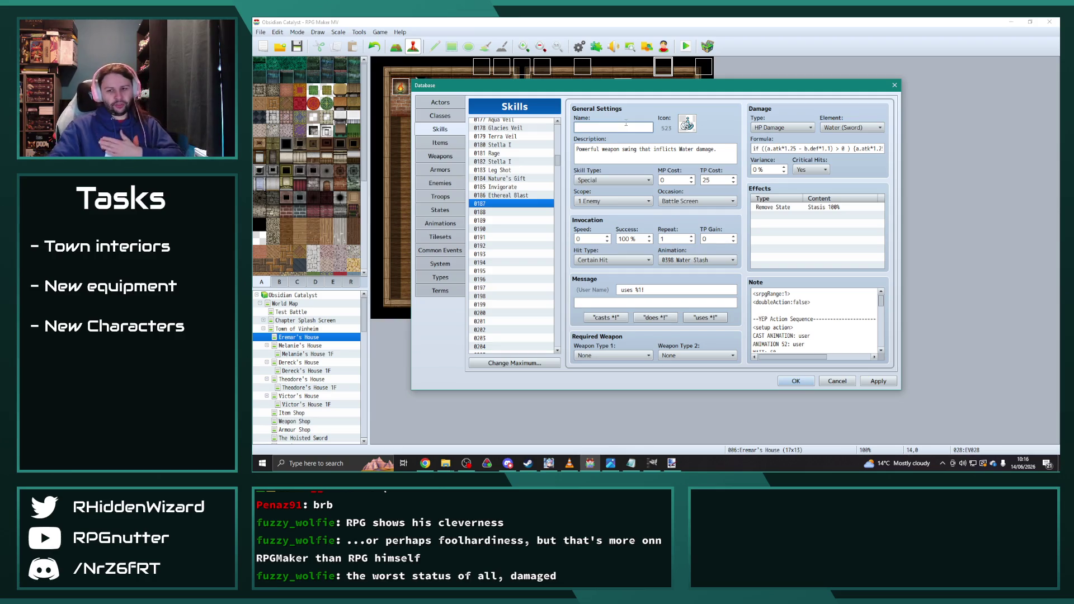
pyautogui.hotkey('alt', 'Tab')
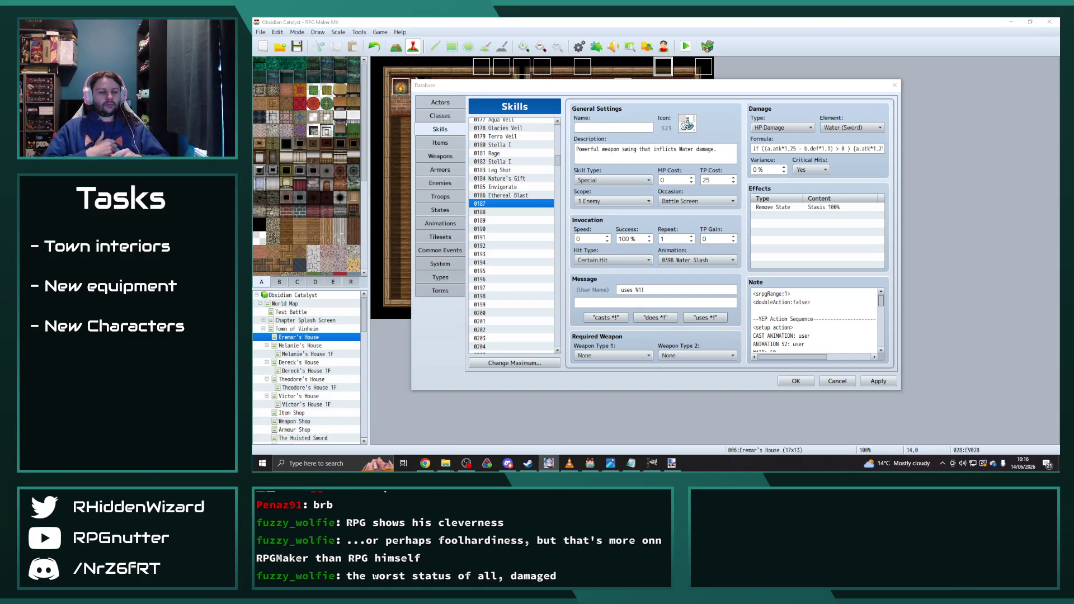
pyautogui.click(605, 125)
pyautogui.write('Aqua Slash')
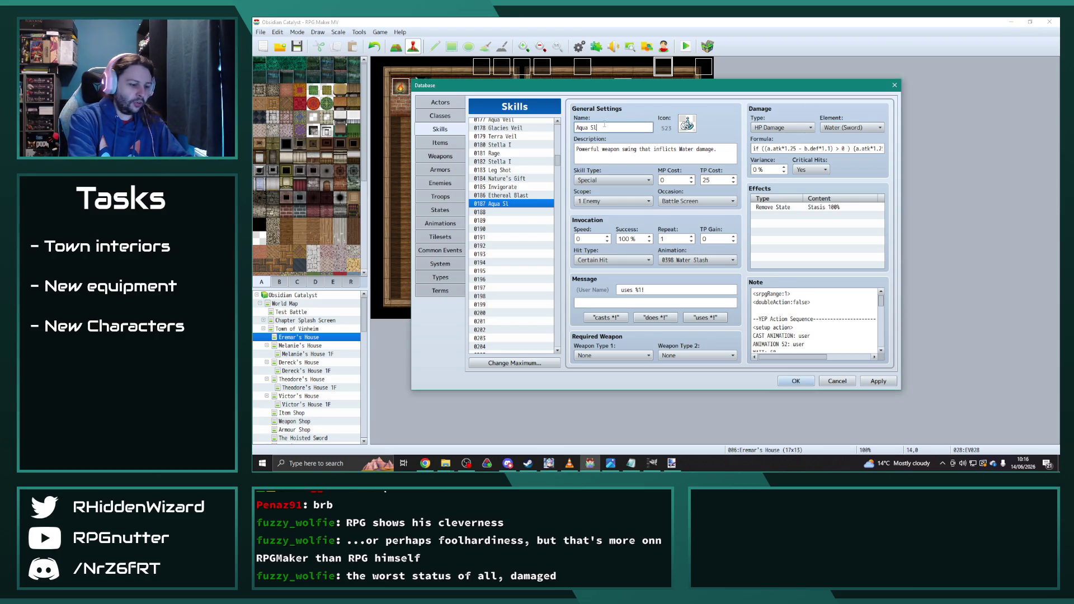
# - Scroll the Skills list and open 0083 Holy Slash for comparison
pyautogui.moveTo(557, 160)
pyautogui.mouseDown()
pyautogui.moveTo(550, 347)
pyautogui.moveTo(548, 300)
pyautogui.mouseUp()
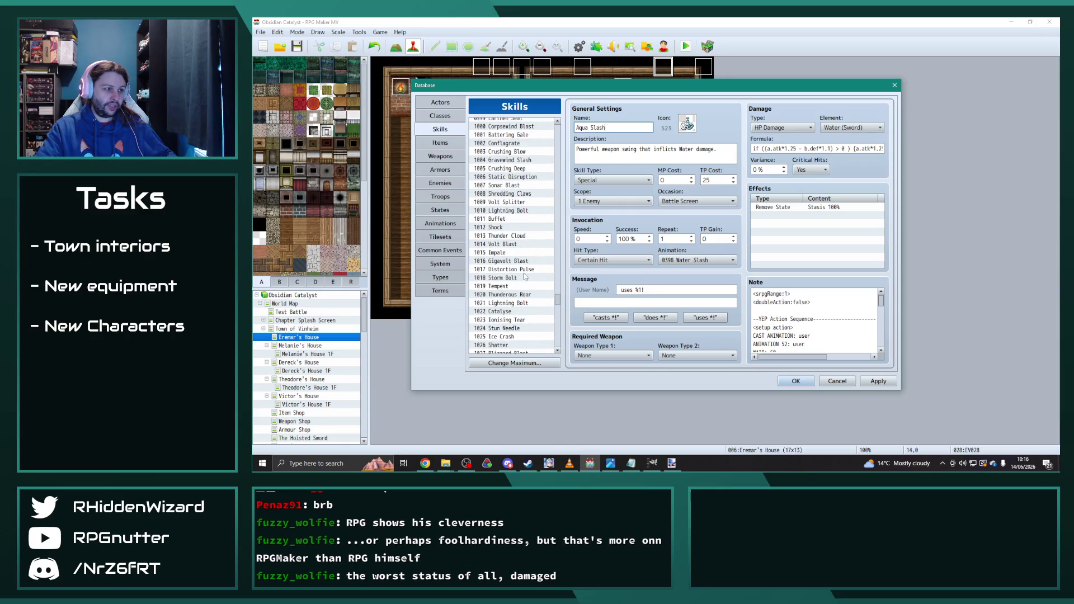
pyautogui.scroll(7, 526, 277)
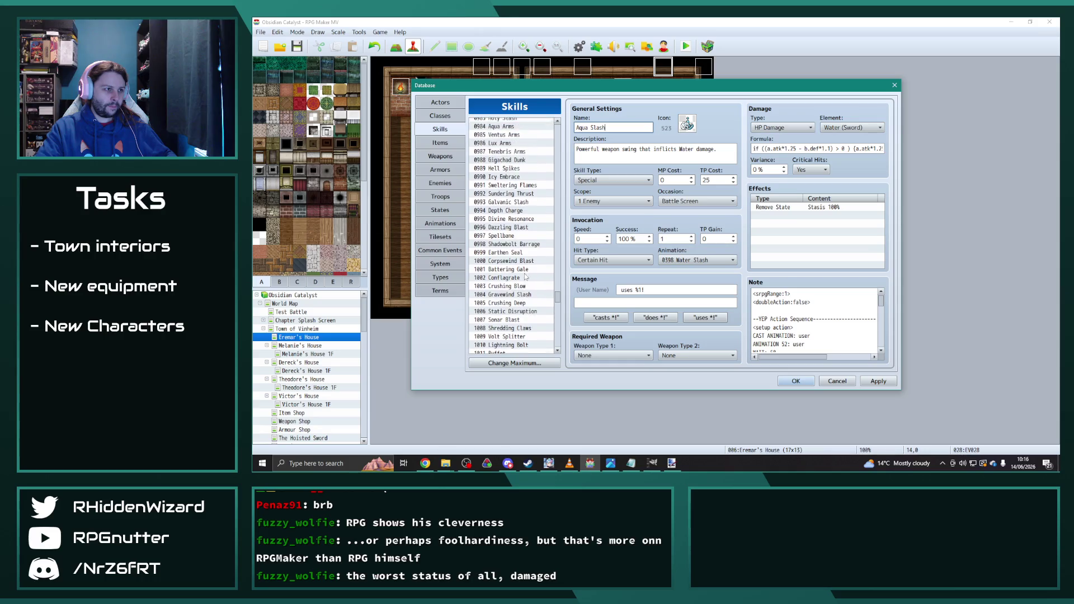
pyautogui.click(512, 161)
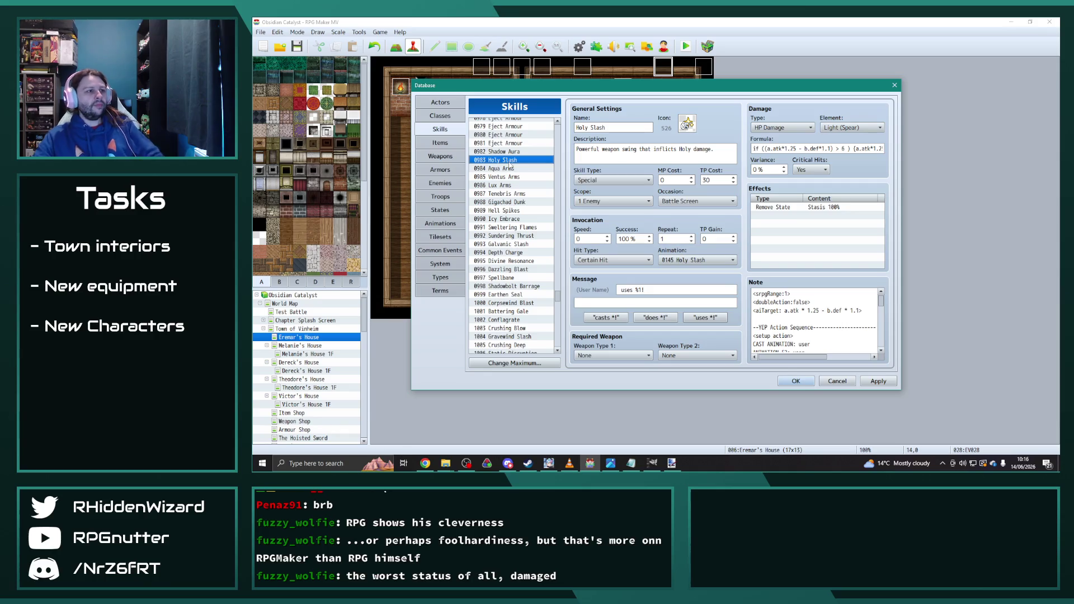
# - Compare the Aqua Arms, Ventus Arms, Holy Slash and Hell Spikes skills
pyautogui.click(511, 168)
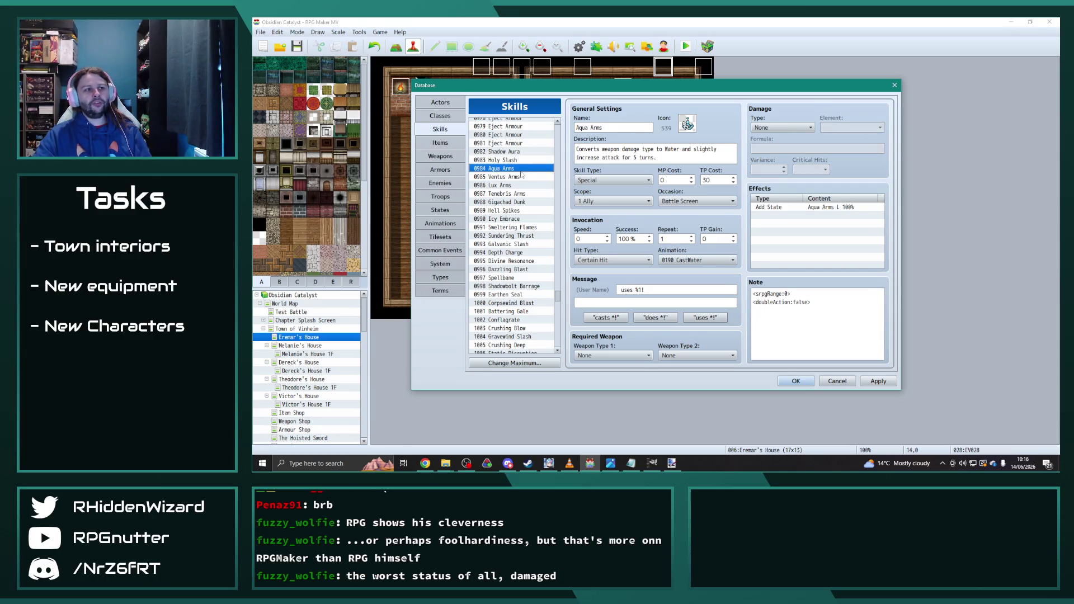
pyautogui.click(519, 178)
pyautogui.click(501, 160)
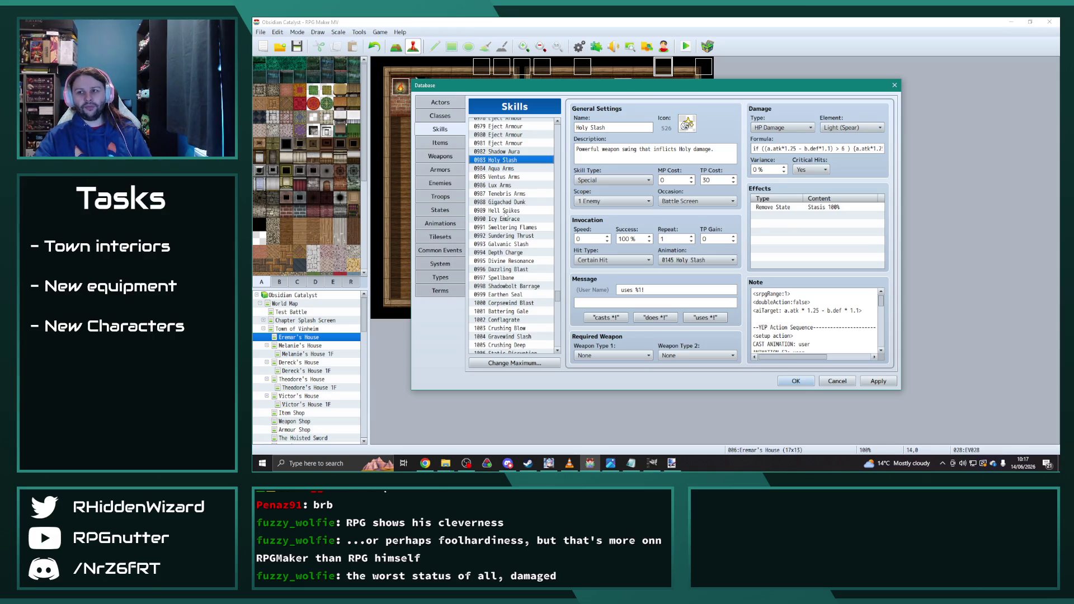
pyautogui.click(510, 210)
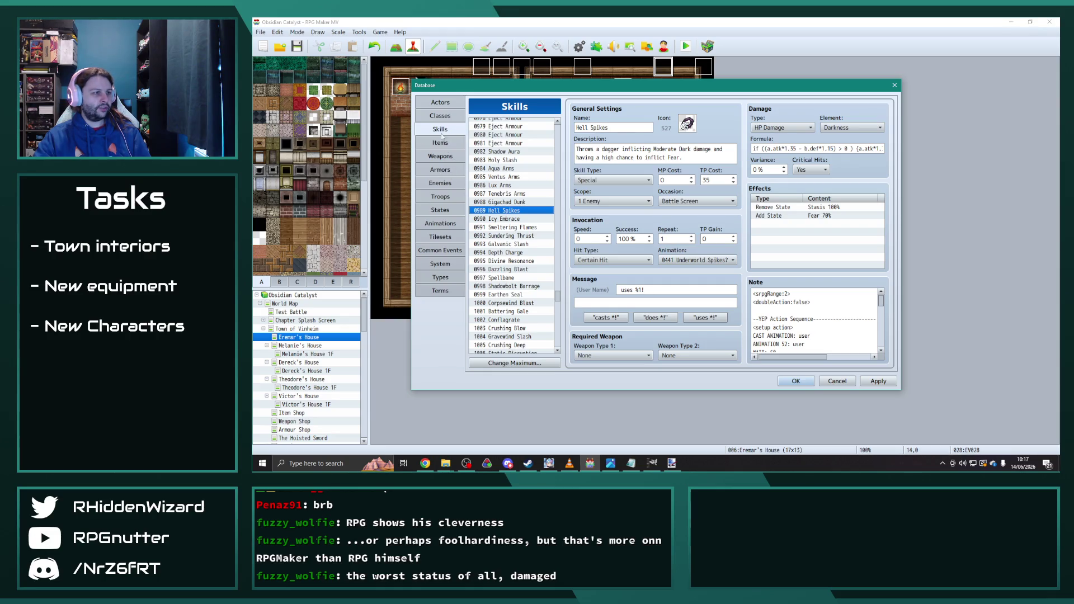
pyautogui.moveTo(557, 300); pyautogui.dragTo(561, 166)
pyautogui.scroll(1, 557, 211)
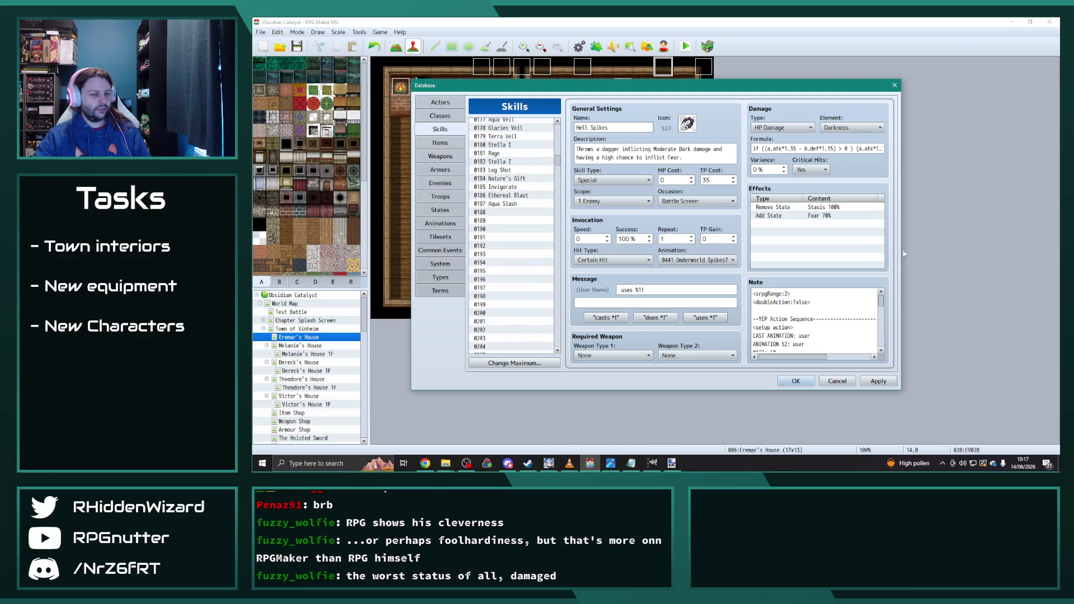
# - Show the JacksonBase class in Classes and select its Gunshot skill-to-learn row
pyautogui.click(653, 462)
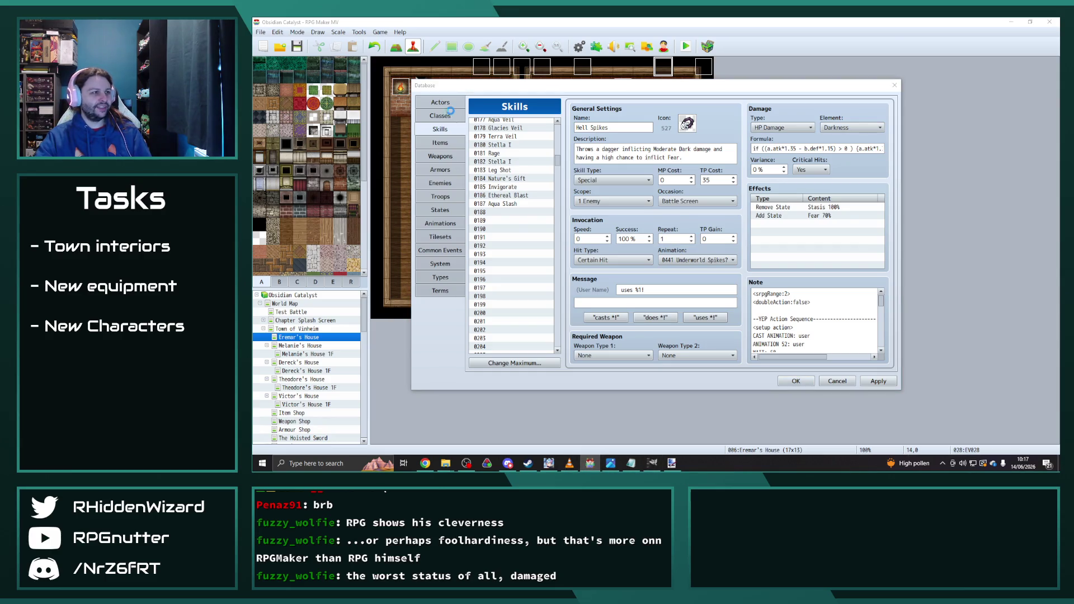
pyautogui.click(452, 114)
pyautogui.click(620, 265)
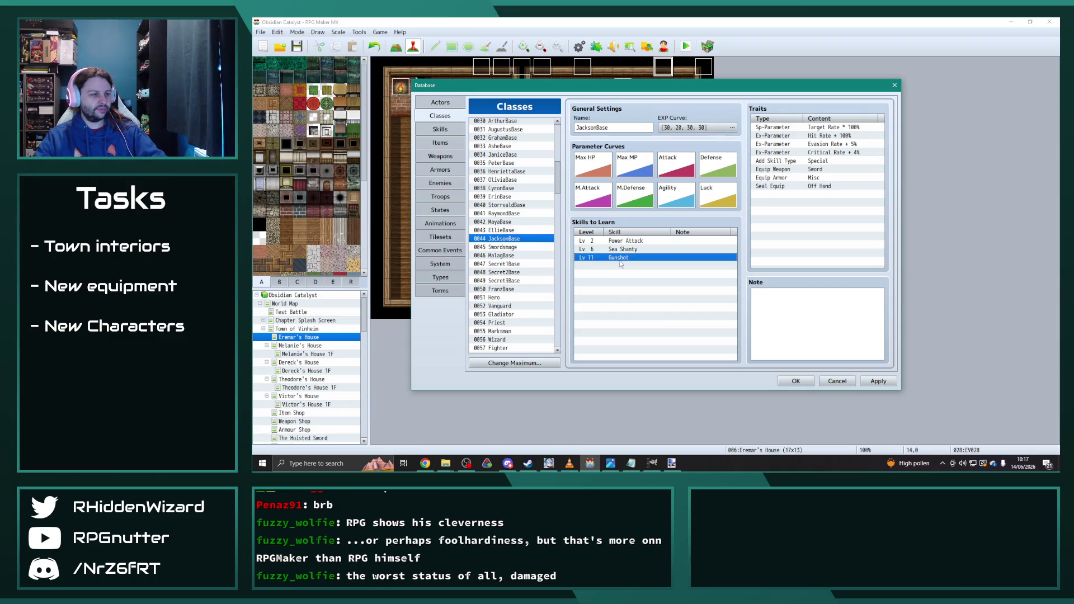
# - Duplicate JacksonBase's Gunshot row and change it to Aqua Slash at level 16
pyautogui.hotkey('ctrl', 'v')
pyautogui.doubleClick(621, 267)
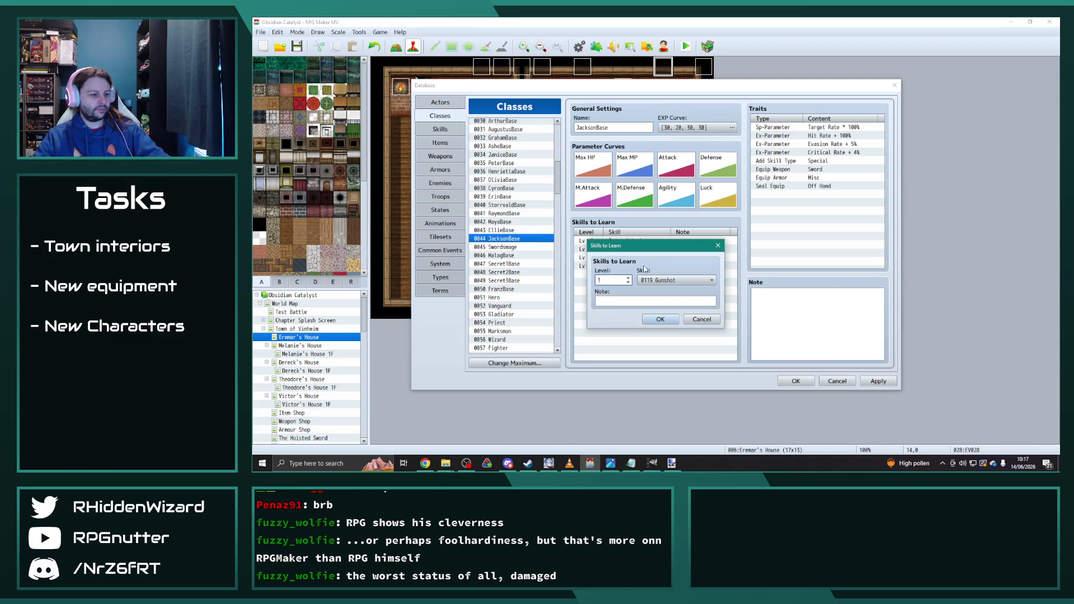
pyautogui.write('16')
pyautogui.click(677, 280)
pyautogui.scroll(-15, 688, 394)
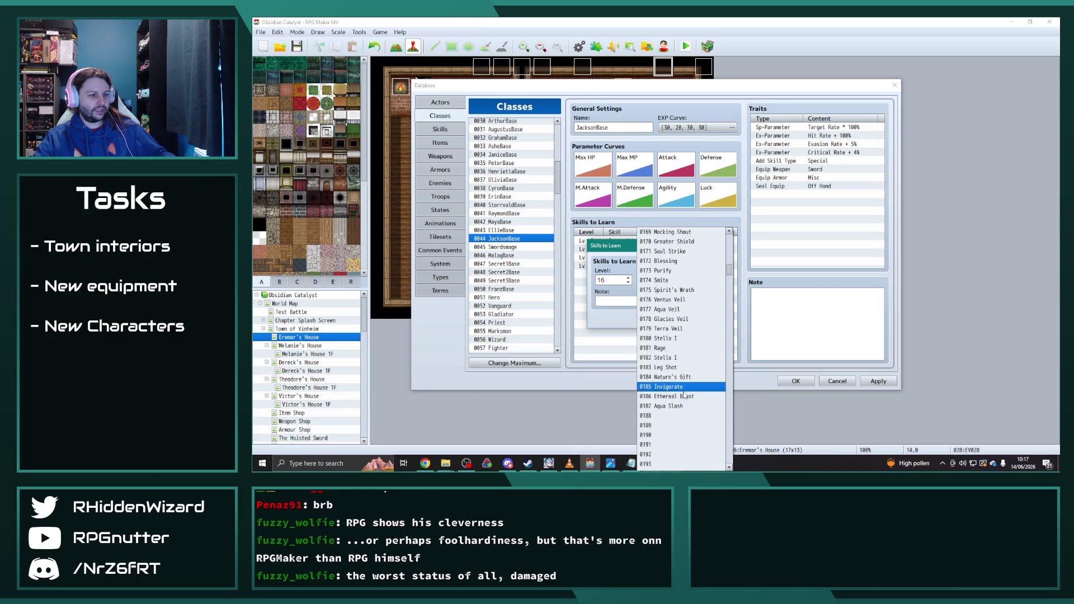
pyautogui.click(683, 406)
pyautogui.click(660, 323)
# - Copy JacksonBase's four skill rows and paste them into the 0094 Captain class
pyautogui.moveTo(644, 242); pyautogui.dragTo(631, 269)
pyautogui.scroll(-13, 508, 284)
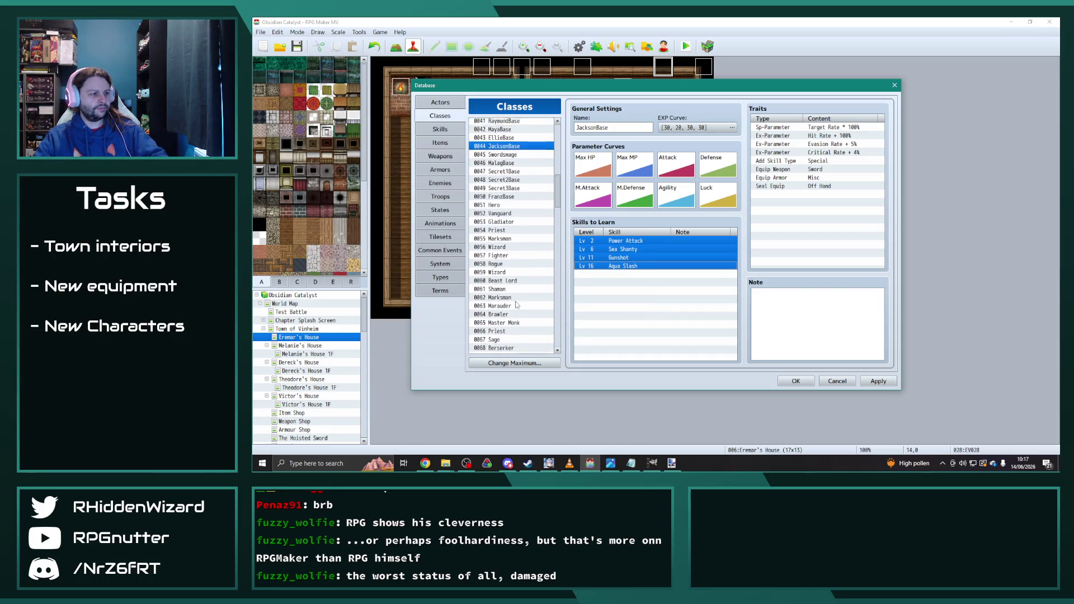
pyautogui.scroll(-2, 531, 315)
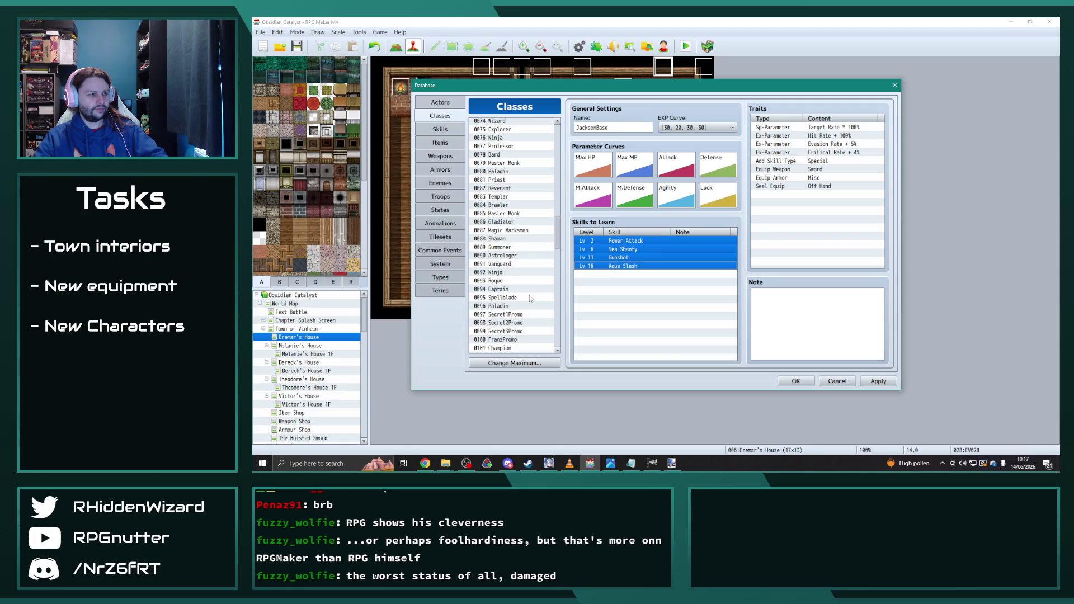
pyautogui.click(513, 290)
pyautogui.click(621, 243)
pyautogui.hotkey('ctrl', 'v')
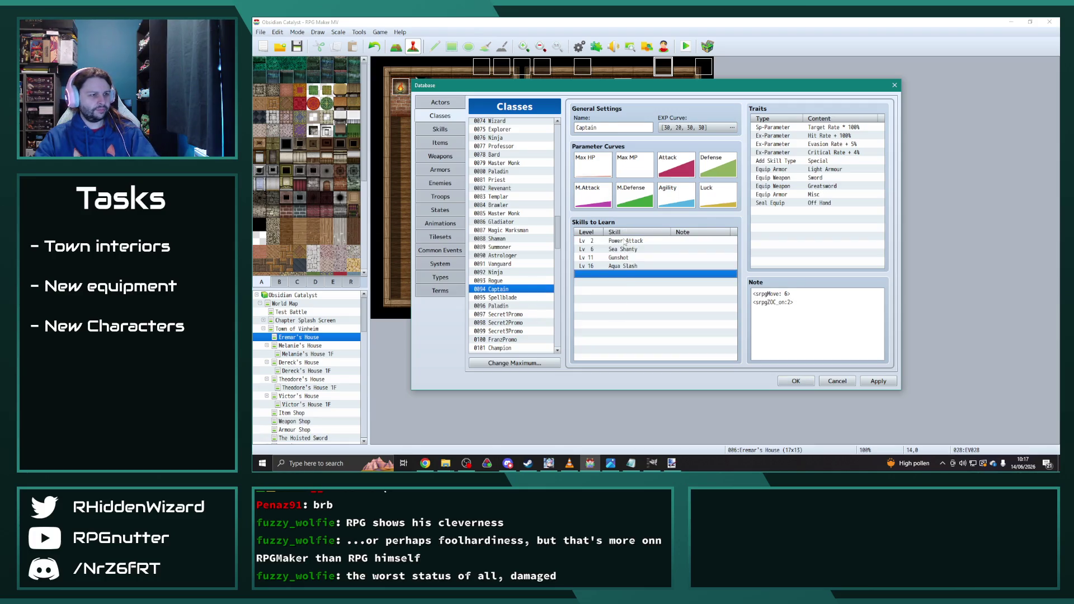
# - Set Captain's Power Attack and Sea Shanty to be learned at level 1
pyautogui.doubleClick(624, 242)
pyautogui.write('1')
pyautogui.click(661, 323)
pyautogui.click(618, 250)
pyautogui.doubleClick(618, 250)
pyautogui.write('1')
pyautogui.click(660, 319)
# - Set Captain's Gunshot and Aqua Slash to be learned at level 1 as well
pyautogui.click(623, 257)
pyautogui.doubleClick(622, 258)
pyautogui.write('1')
pyautogui.click(660, 319)
pyautogui.click(625, 267)
pyautogui.doubleClick(627, 266)
pyautogui.write('1')
pyautogui.click(667, 317)
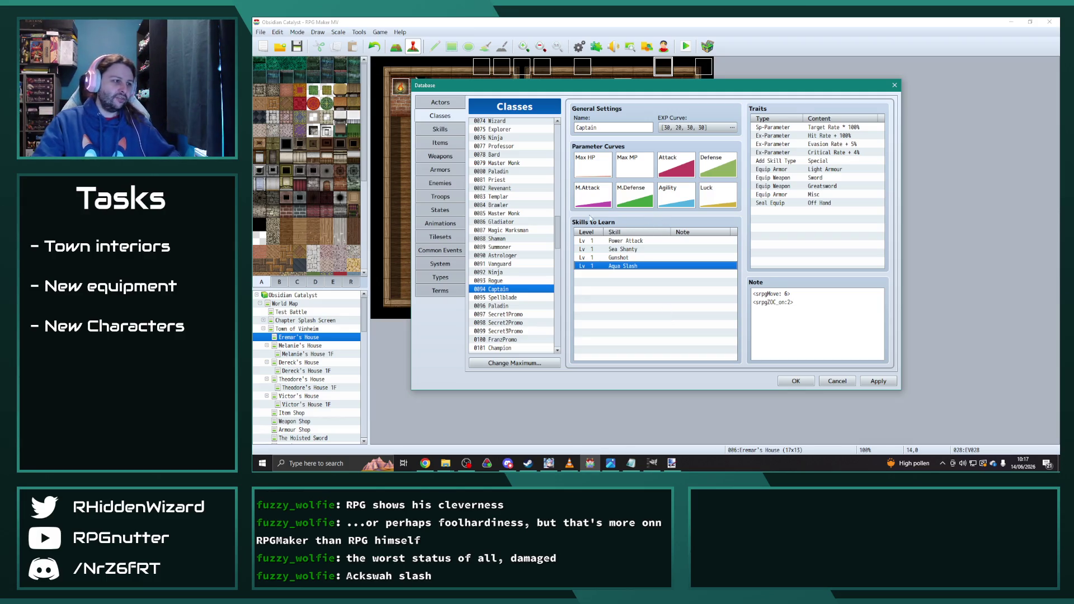
pyautogui.hotkey('alt', 'Tab')
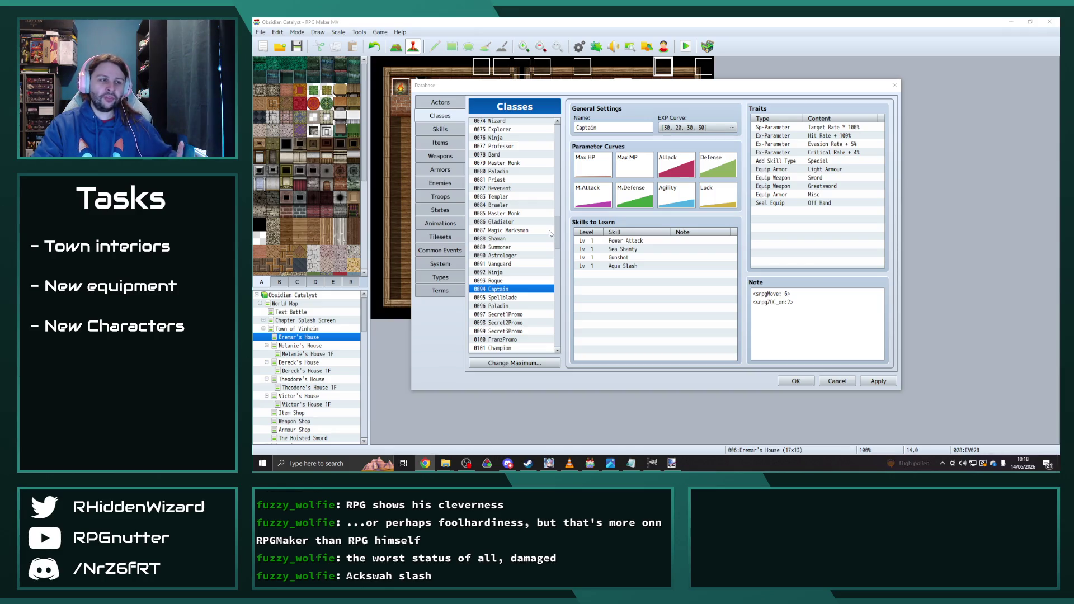
pyautogui.click(440, 128)
# - After checking Wide Sweep, copy the Cleave skill into empty slot 0449
pyautogui.scroll(3, 560, 290)
pyautogui.moveTo(559, 289); pyautogui.dragTo(564, 168)
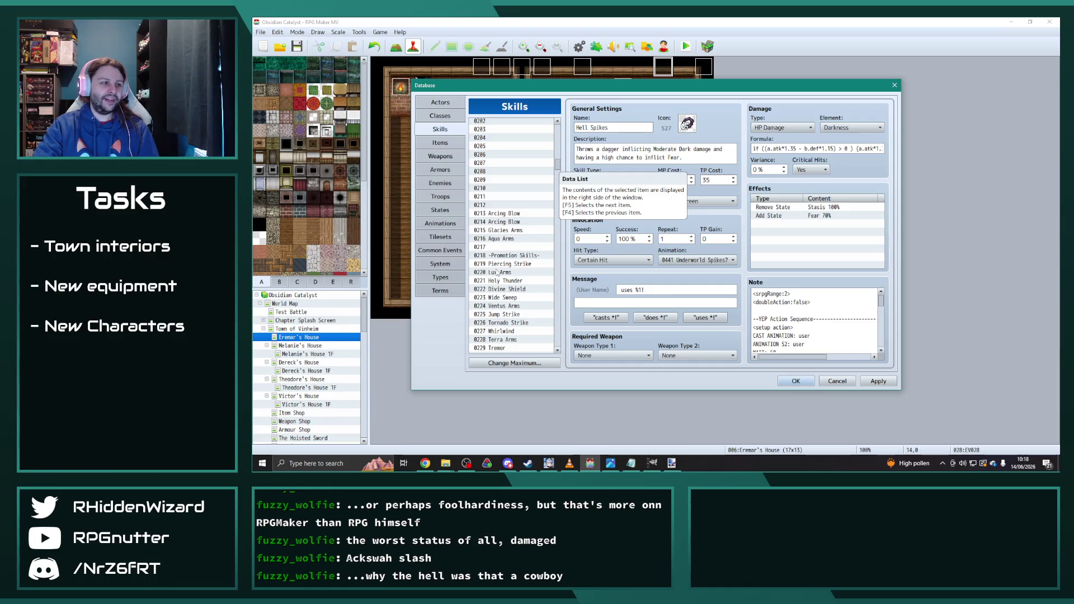
pyautogui.scroll(-2, 532, 230)
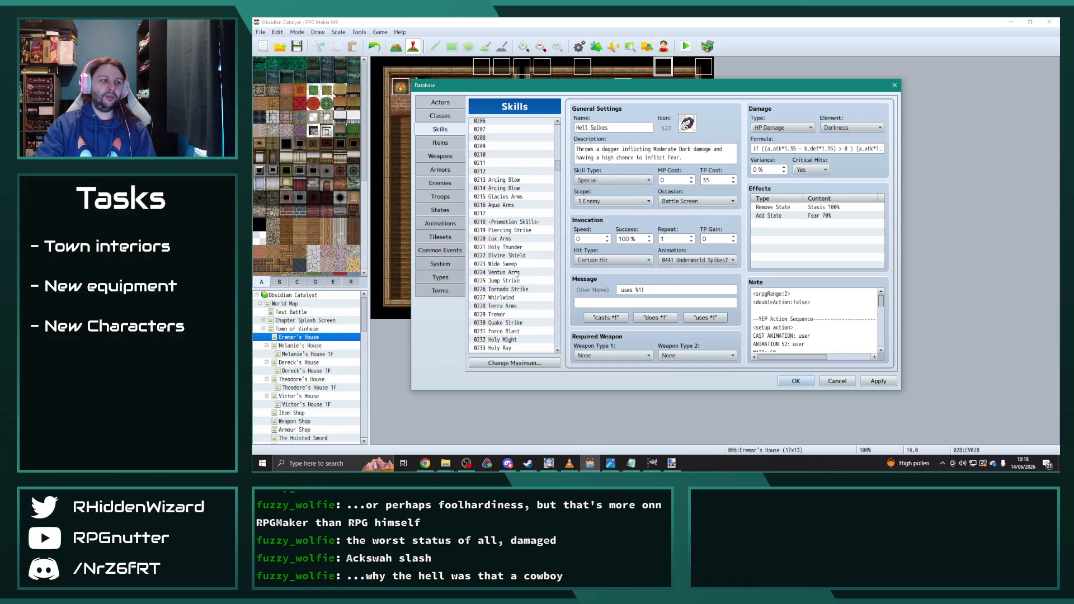
pyautogui.click(514, 266)
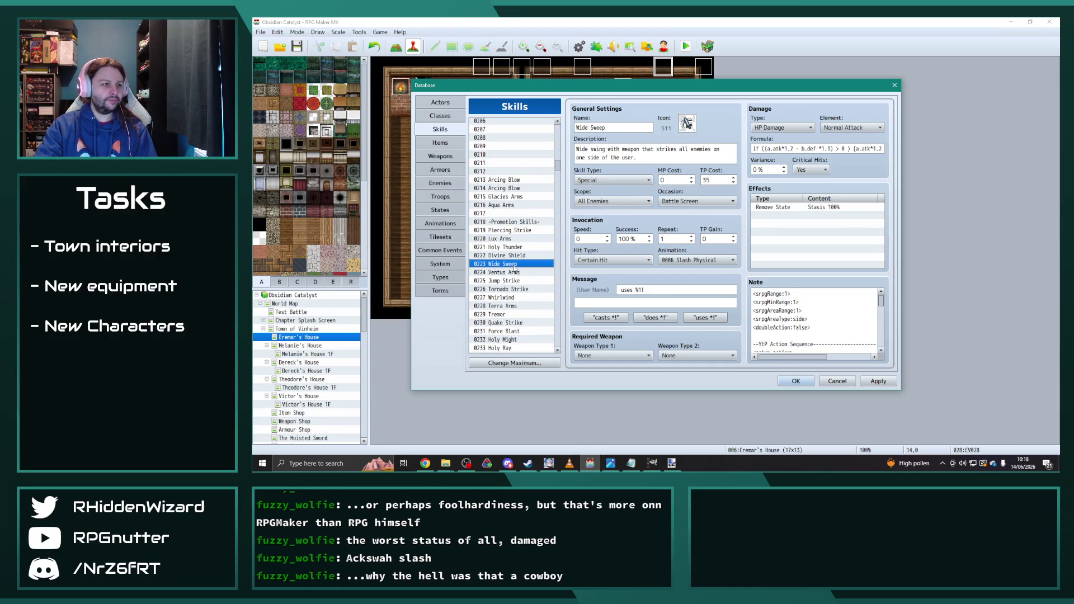
pyautogui.scroll(-5, 514, 268)
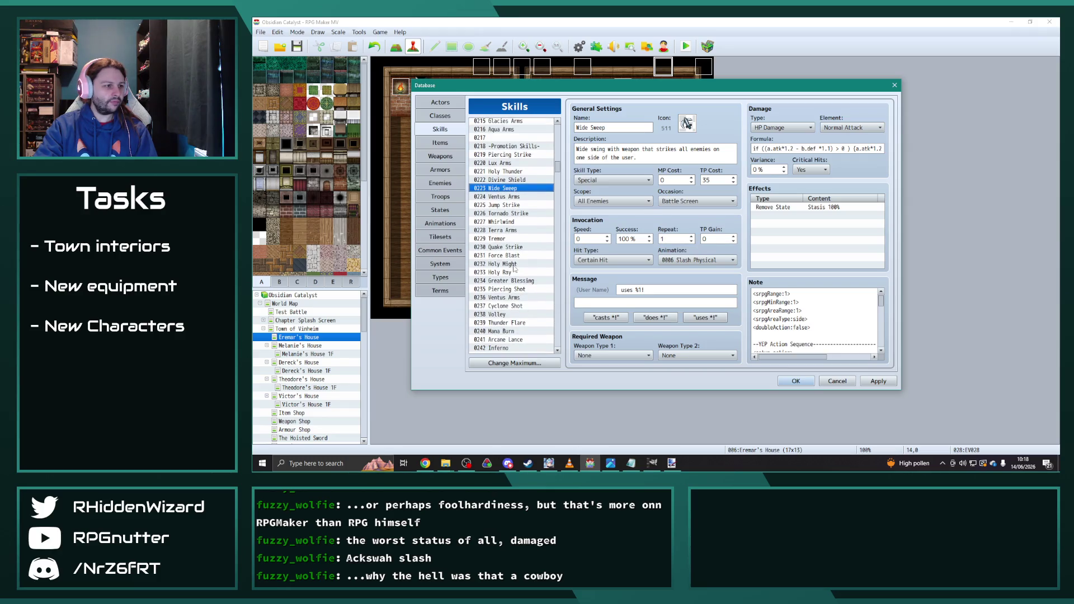
pyautogui.scroll(10, 517, 232)
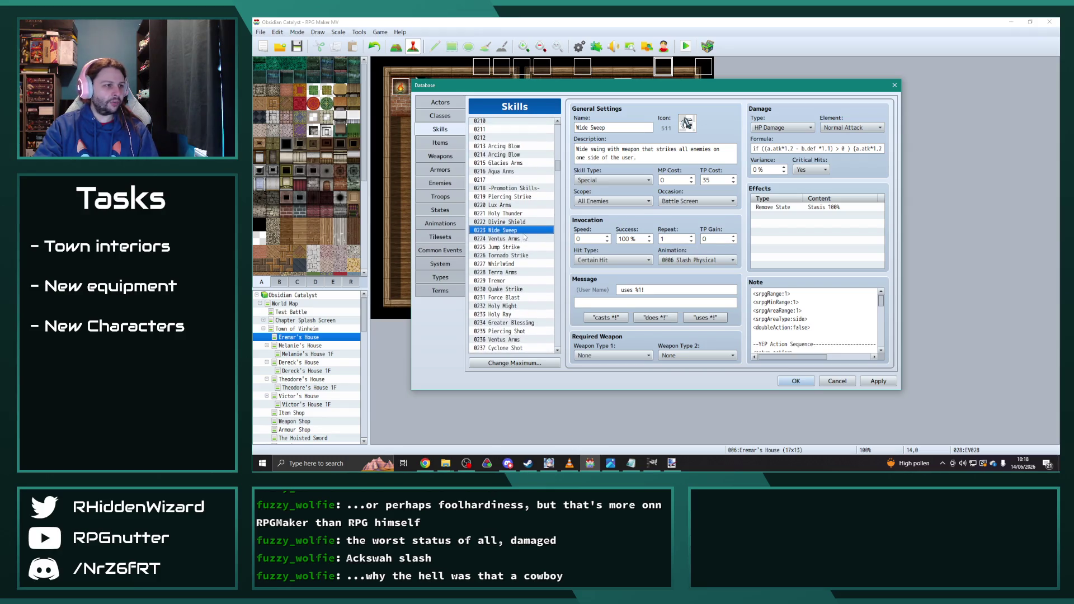
pyautogui.scroll(10, 560, 162)
pyautogui.moveTo(560, 161); pyautogui.dragTo(562, 148)
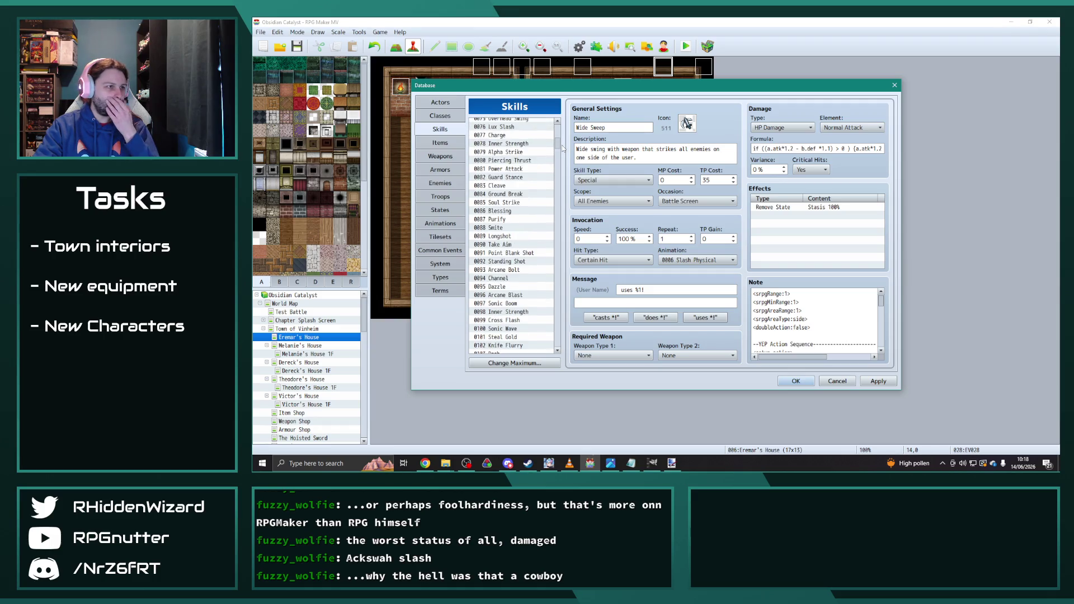
pyautogui.click(516, 184)
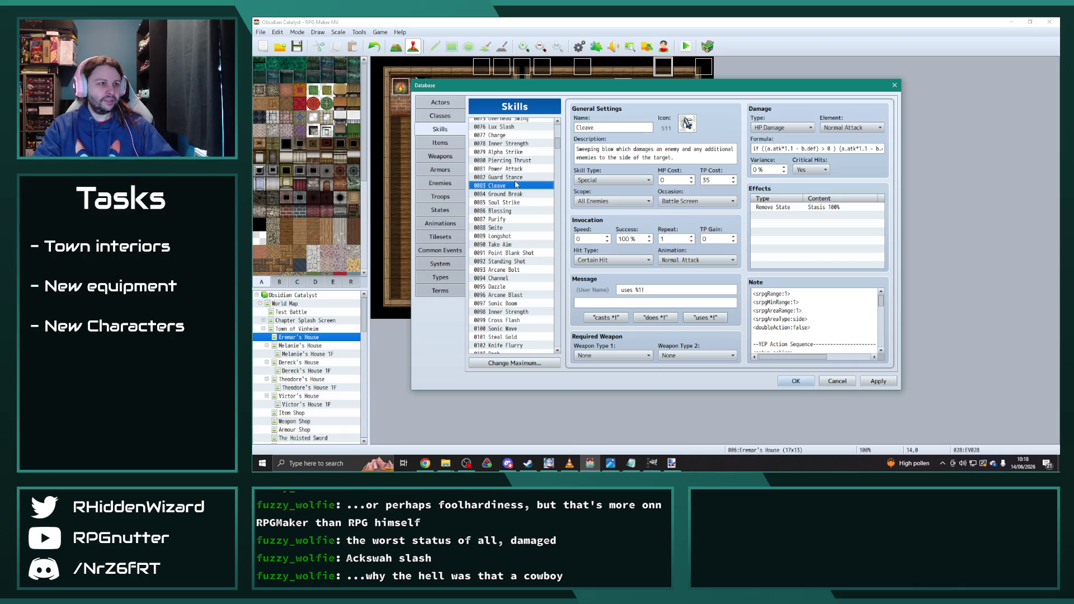
pyautogui.moveTo(557, 143); pyautogui.dragTo(556, 205)
pyautogui.click(509, 172)
pyautogui.hotkey('ctrl', 'v')
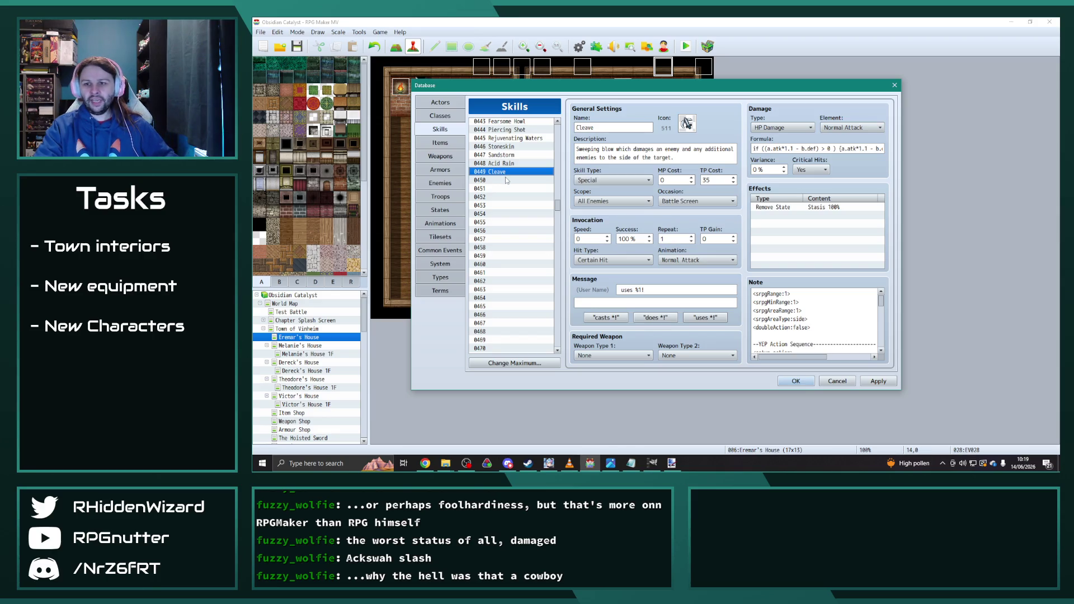
# - Copy the Aqua Arms skill into empty slot 0450
pyautogui.scroll(4, 559, 210)
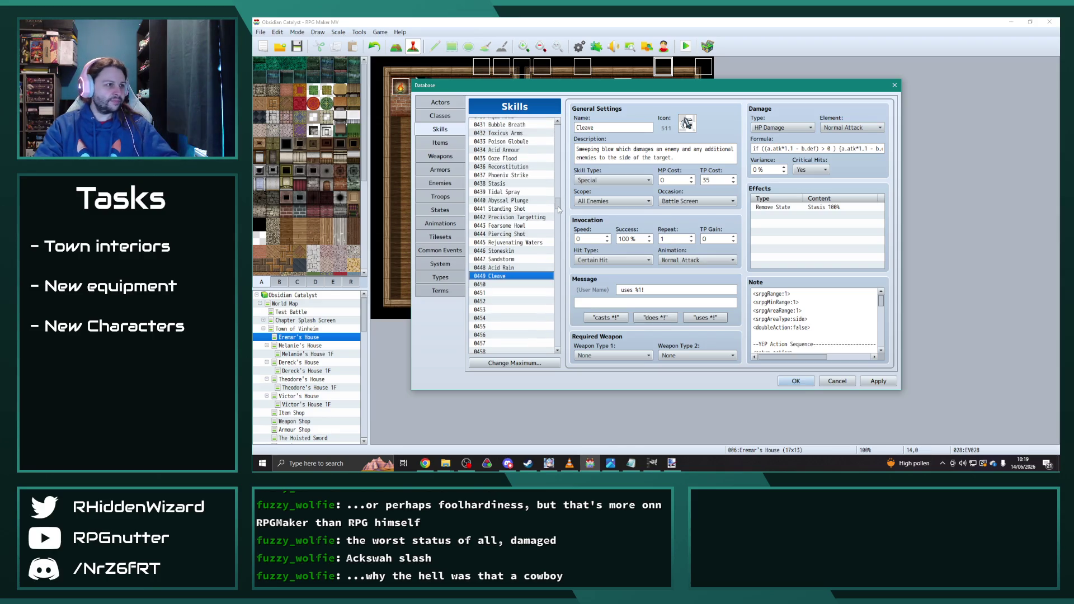
pyautogui.scroll(2, 559, 210)
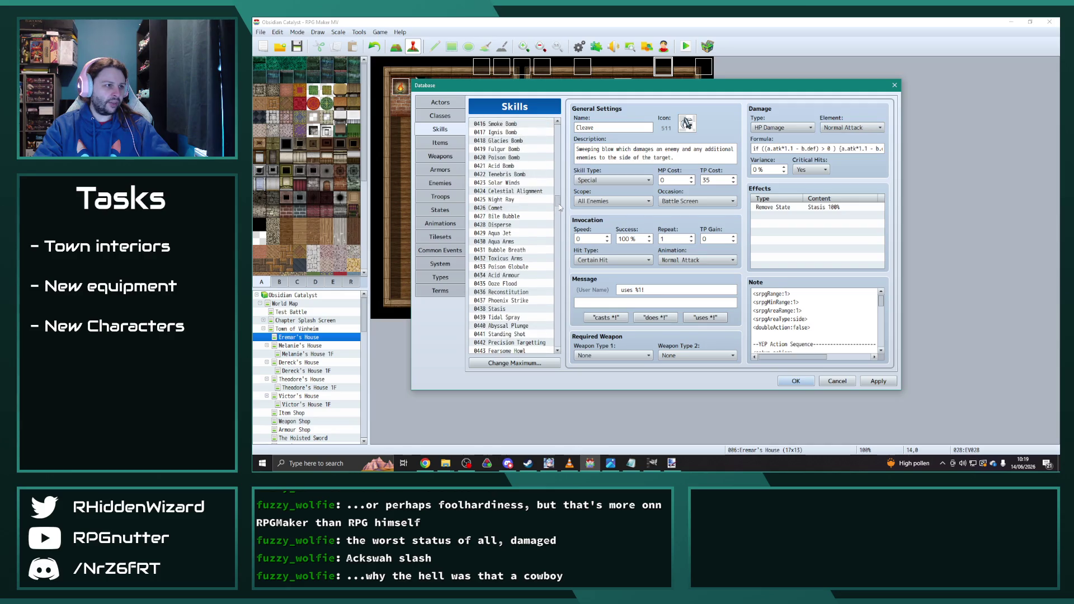
pyautogui.scroll(2, 560, 209)
pyautogui.click(515, 221)
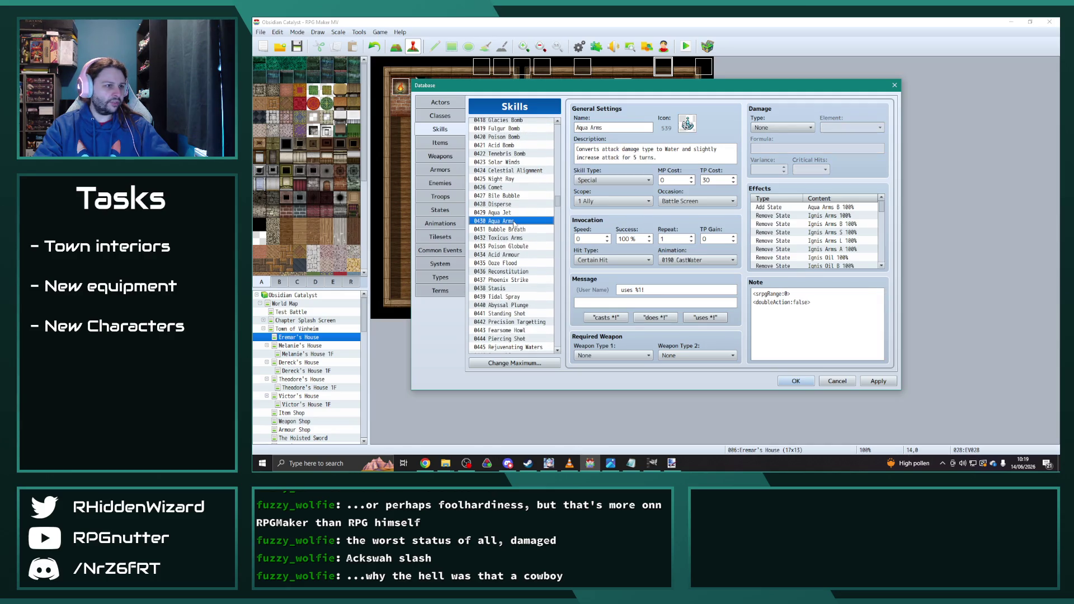
pyautogui.scroll(-4, 514, 228)
pyautogui.click(509, 288)
pyautogui.hotkey('ctrl', 'v')
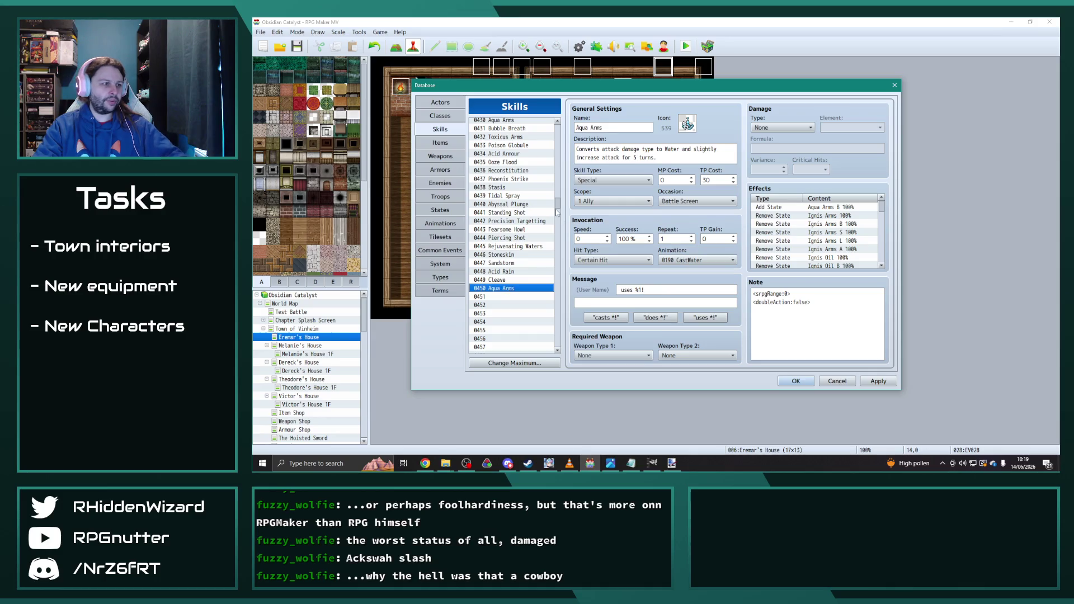
pyautogui.moveTo(559, 208); pyautogui.dragTo(560, 176)
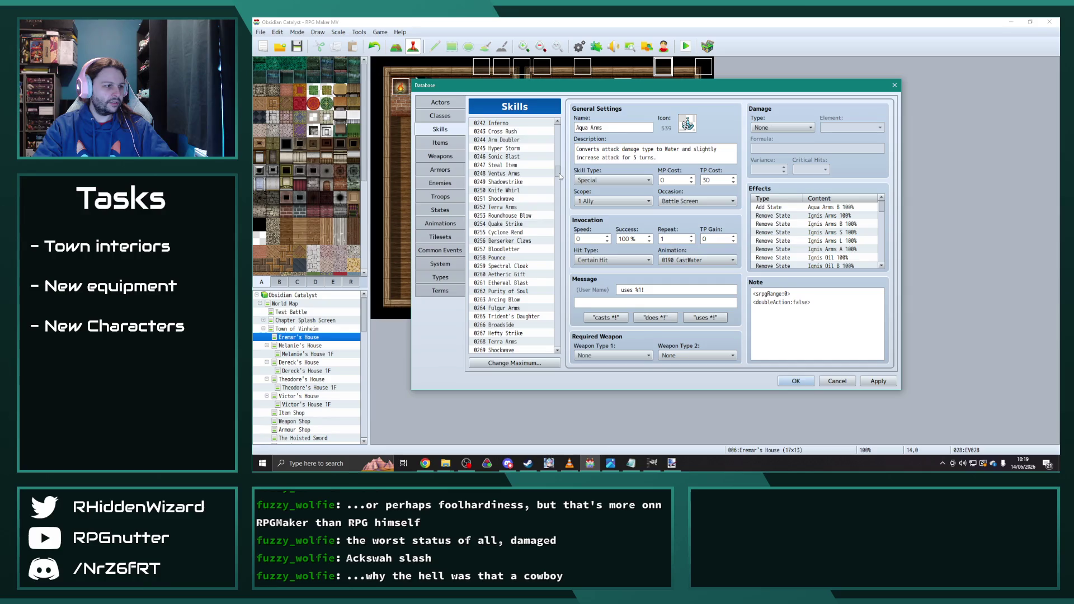
pyautogui.click(503, 325)
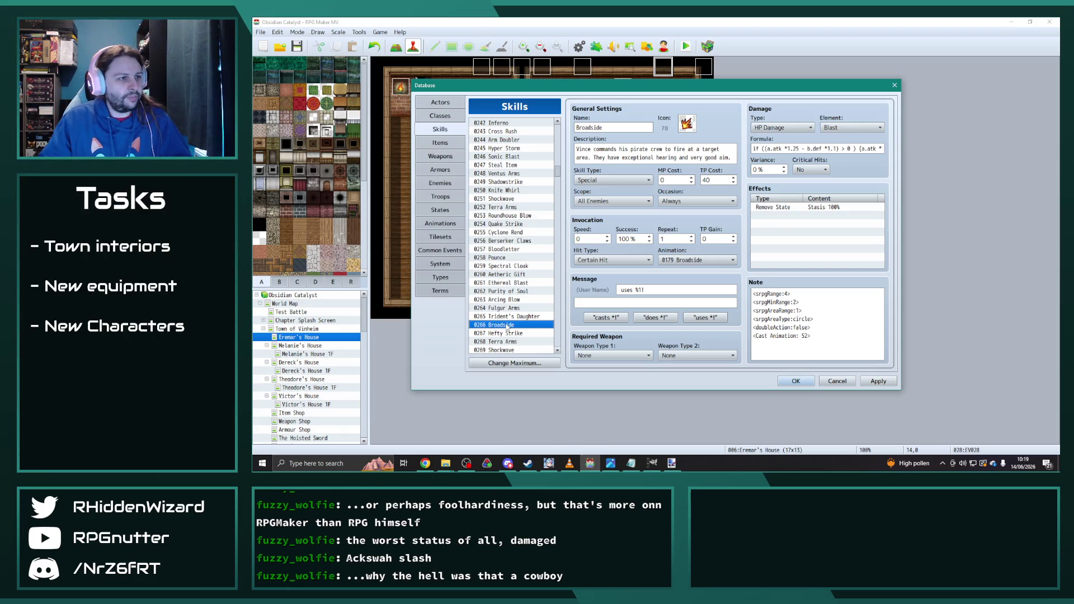
pyautogui.click(512, 317)
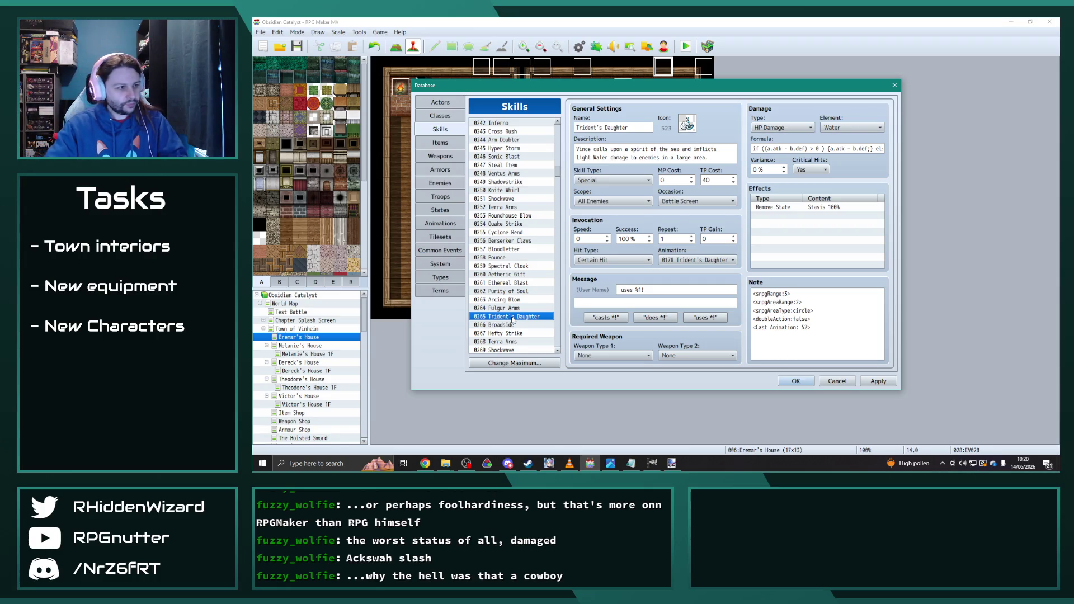
pyautogui.click(512, 325)
pyautogui.moveTo(557, 171)
pyautogui.mouseDown()
pyautogui.moveTo(551, 349)
pyautogui.moveTo(565, 280)
pyautogui.moveTo(559, 205)
pyautogui.moveTo(555, 276)
pyautogui.mouseUp()
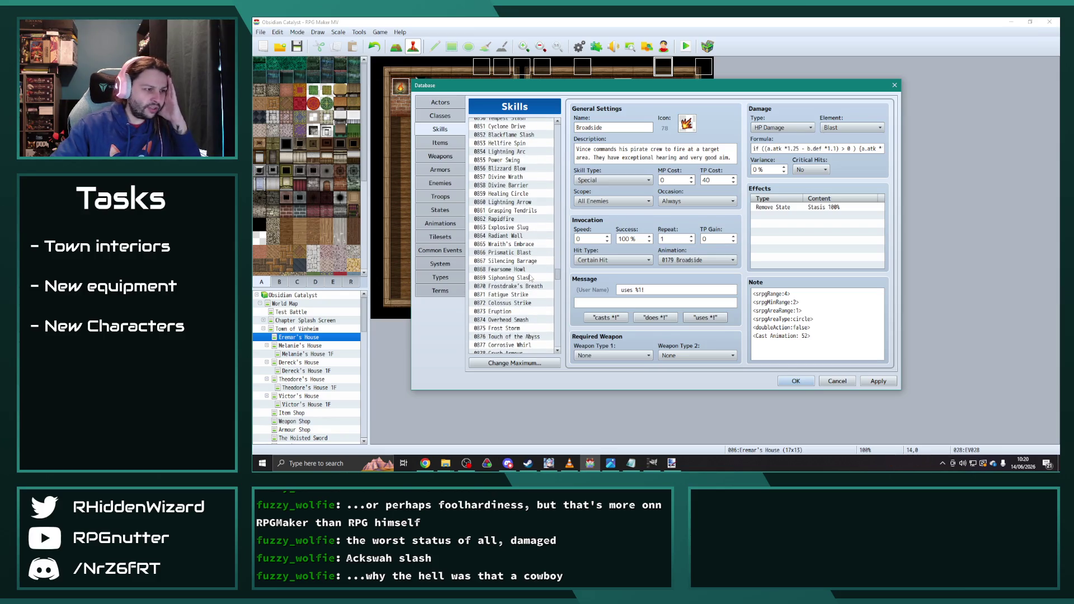
# - Scroll past Crush Armour, Depth Charge and Crushing Blow to find and copy Crushing Deep
pyautogui.scroll(-2, 529, 280)
pyautogui.click(511, 318)
pyautogui.scroll(-5, 511, 321)
pyautogui.scroll(-2, 511, 324)
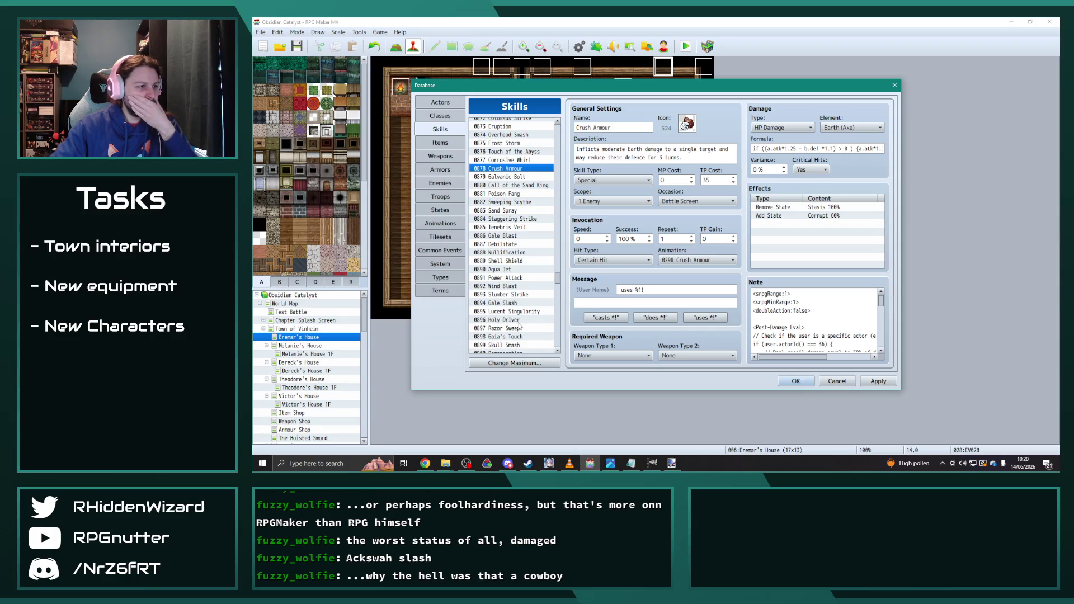
pyautogui.scroll(-5, 520, 325)
pyautogui.scroll(-7, 529, 312)
pyautogui.scroll(-9, 532, 309)
pyautogui.scroll(-7, 526, 304)
pyautogui.scroll(-2, 526, 302)
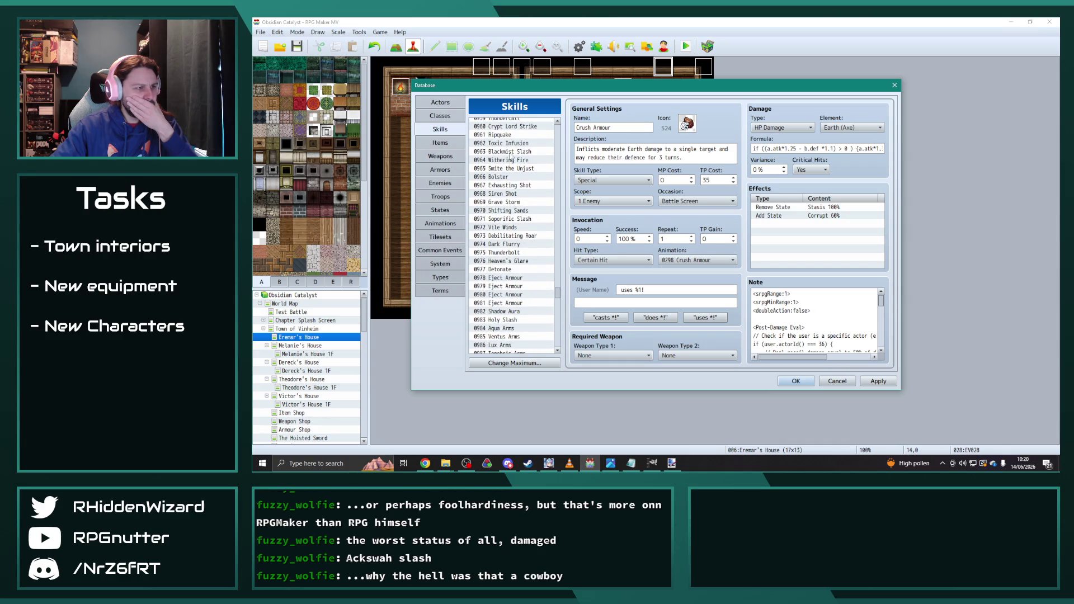
pyautogui.scroll(-3, 514, 275)
pyautogui.scroll(-1, 514, 276)
pyautogui.click(516, 311)
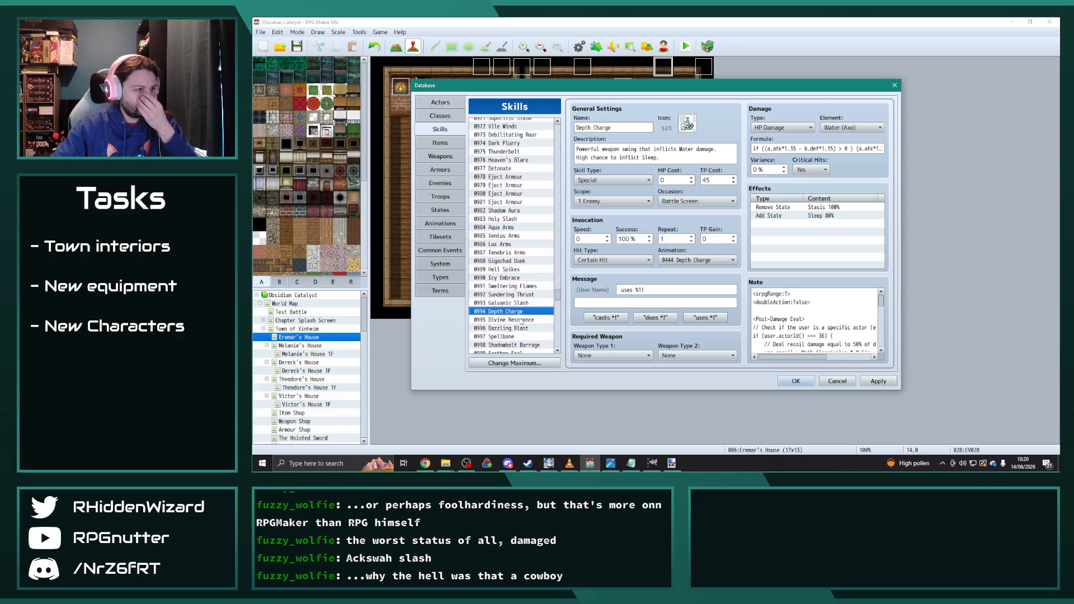
pyautogui.scroll(-2, 521, 322)
pyautogui.click(514, 346)
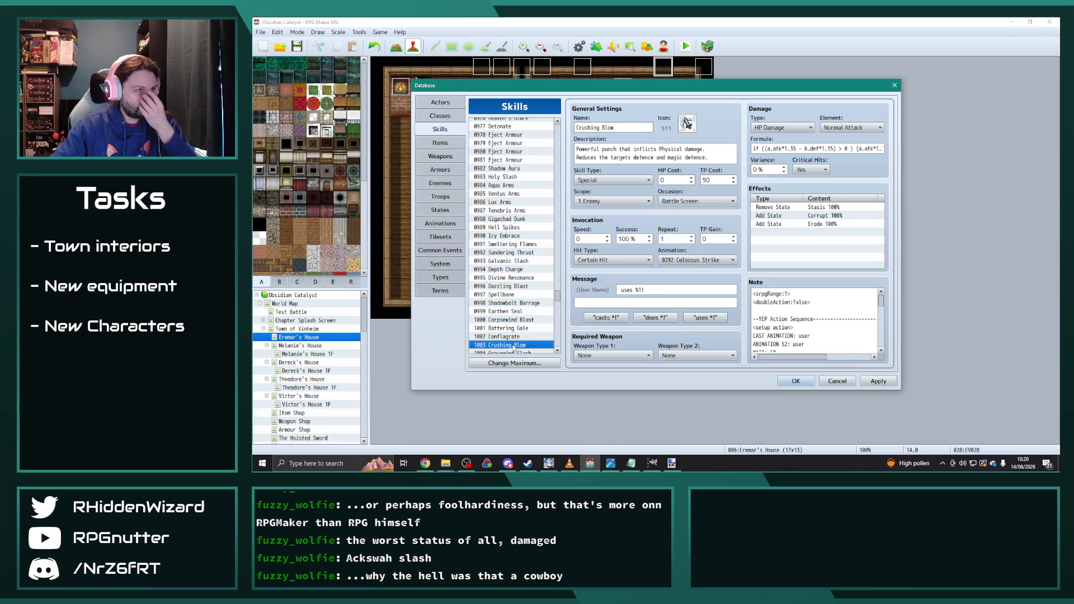
pyautogui.scroll(-2, 514, 347)
pyautogui.click(520, 321)
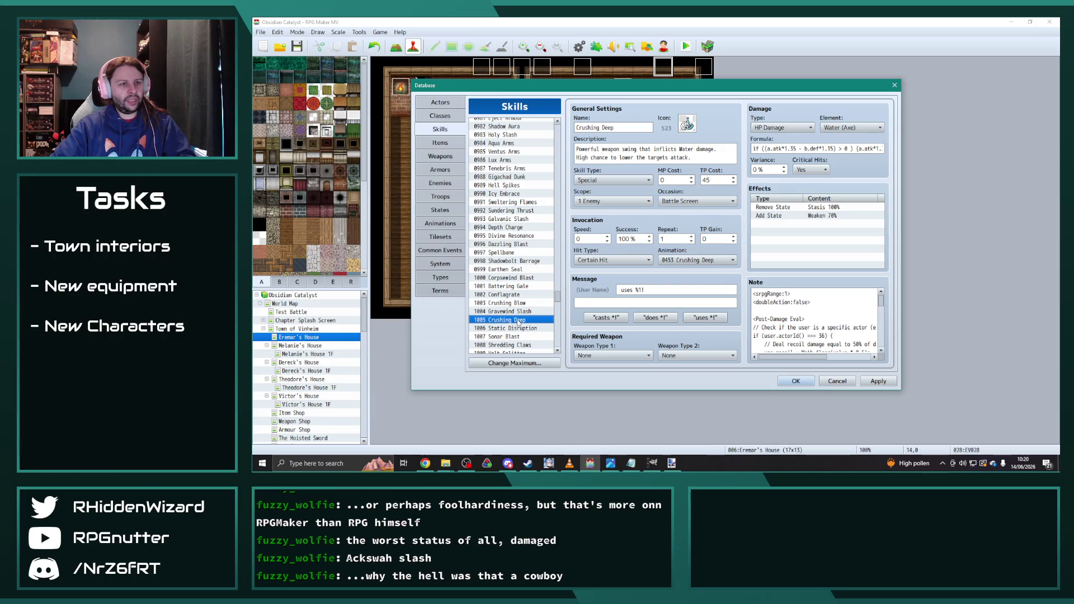
pyautogui.moveTo(559, 301); pyautogui.dragTo(568, 208)
# - Paste Crushing Deep into the empty skill slot 0451
pyautogui.click(523, 273)
pyautogui.hotkey('ctrl', 'v')
pyautogui.click(846, 128)
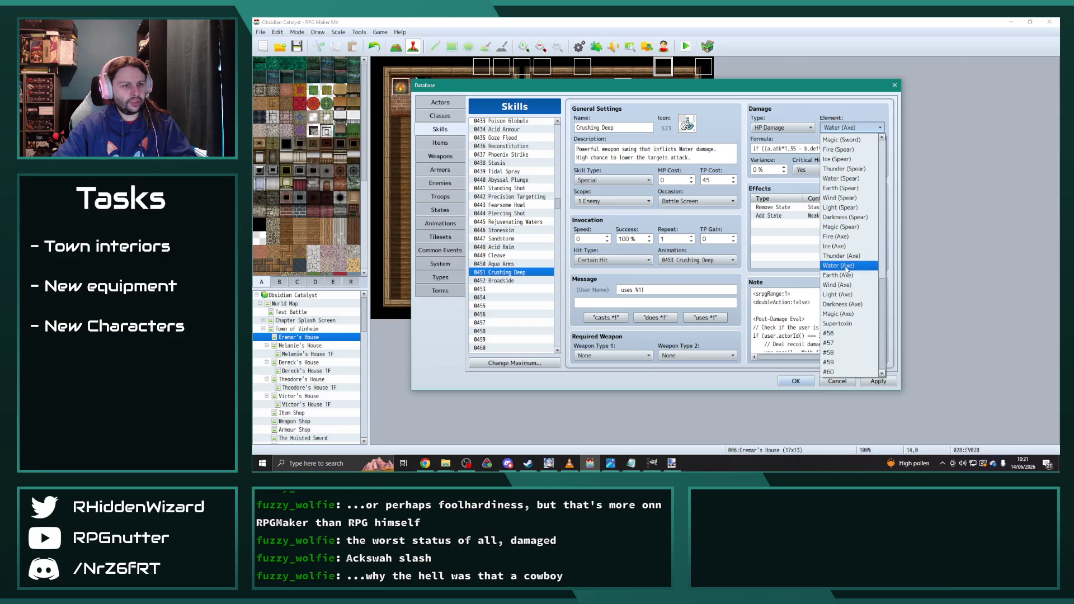
# - Set the copied skill's element to Water (Sword) and drop 'attack' from its description
pyautogui.scroll(2, 848, 246)
pyautogui.scroll(2, 848, 247)
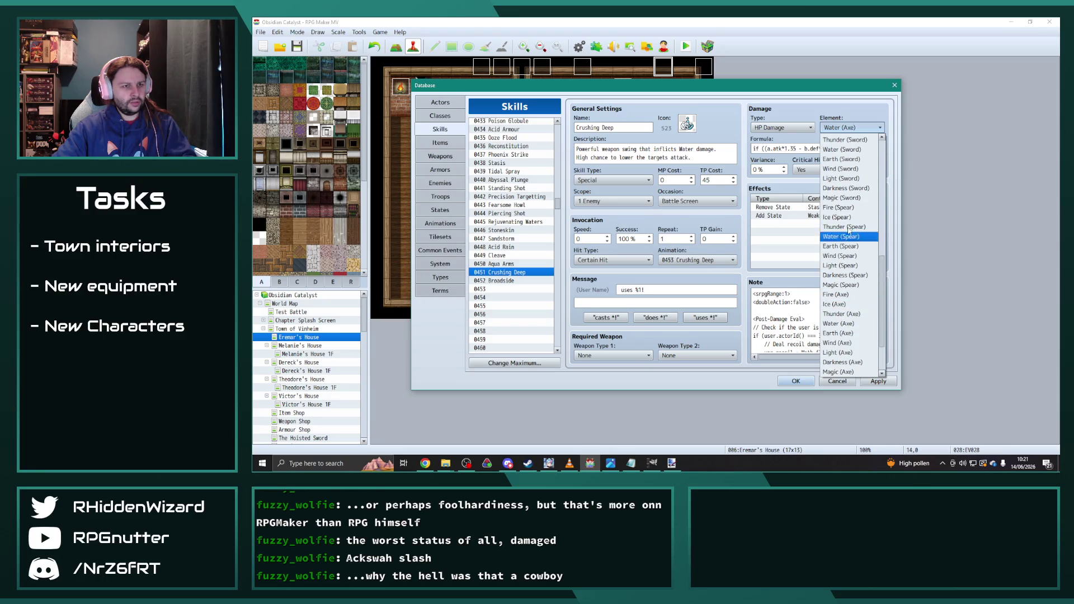
pyautogui.click(839, 149)
pyautogui.click(694, 157)
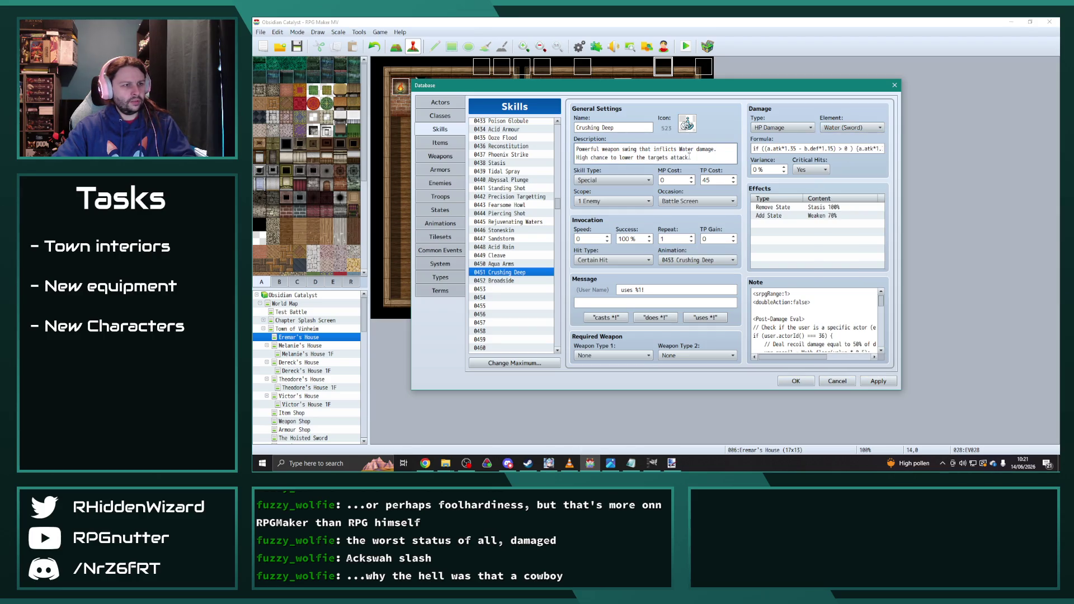
pyautogui.press('BackSpace')
pyautogui.write('defence')
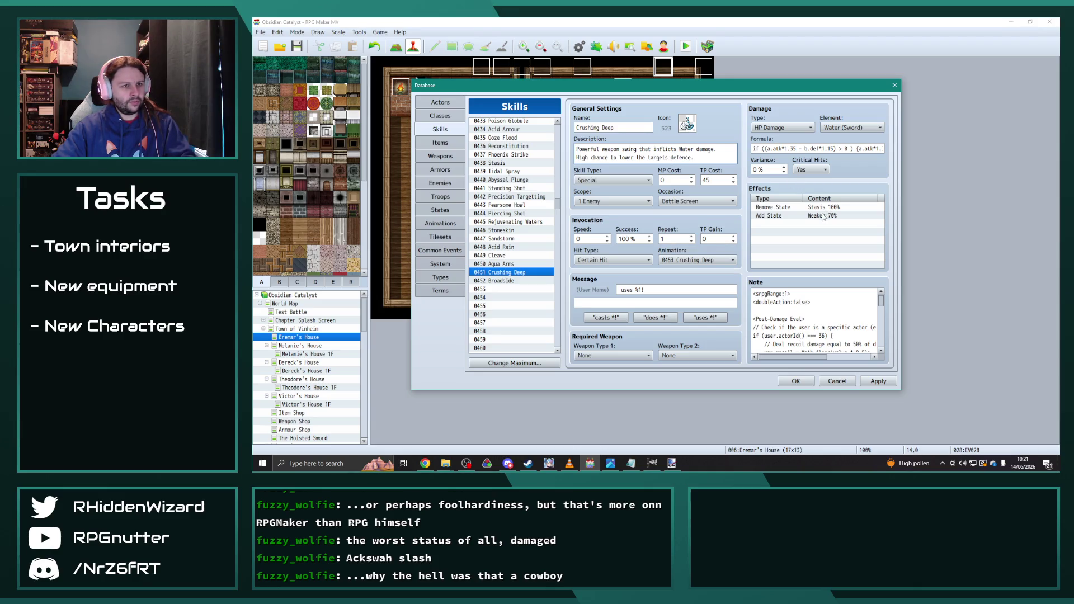
# - Change the Weaken 70% state effect to add Corrupt instead
pyautogui.doubleClick(823, 217)
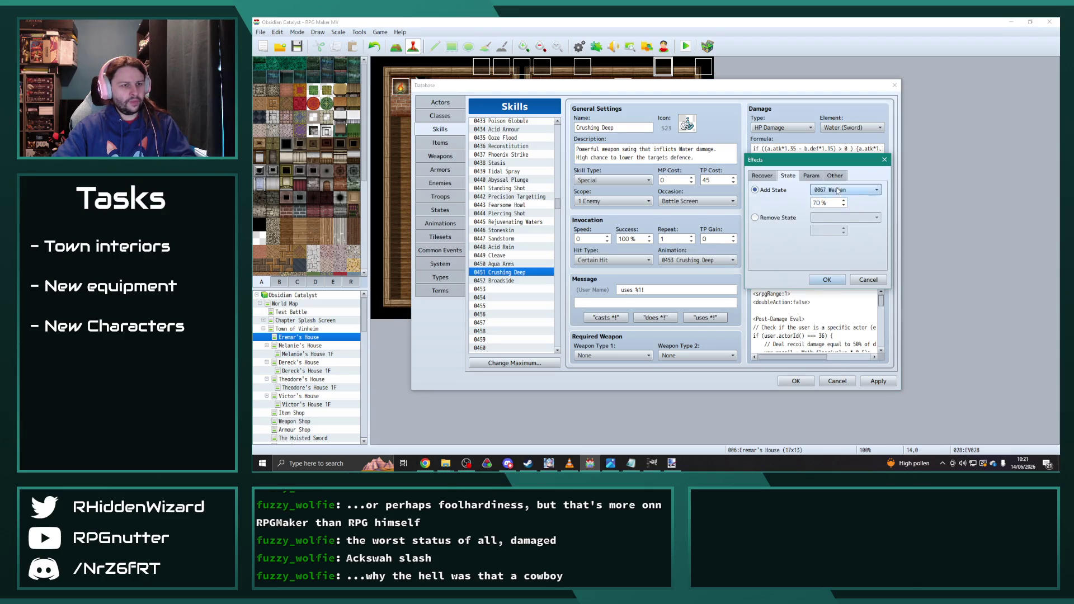
pyautogui.click(862, 189)
pyautogui.scroll(20, 861, 263)
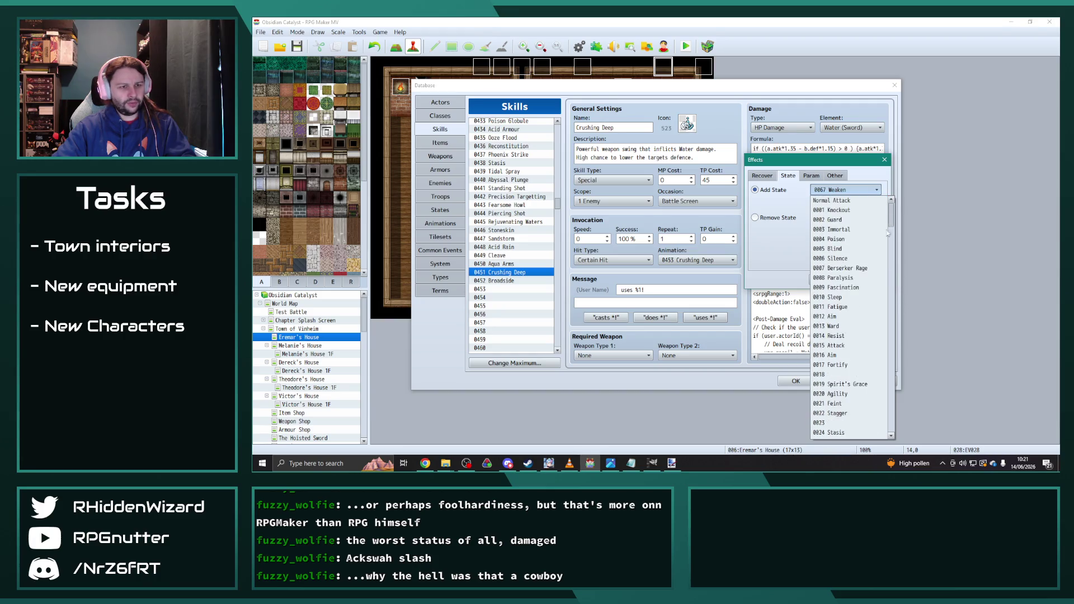
pyautogui.scroll(-13, 860, 263)
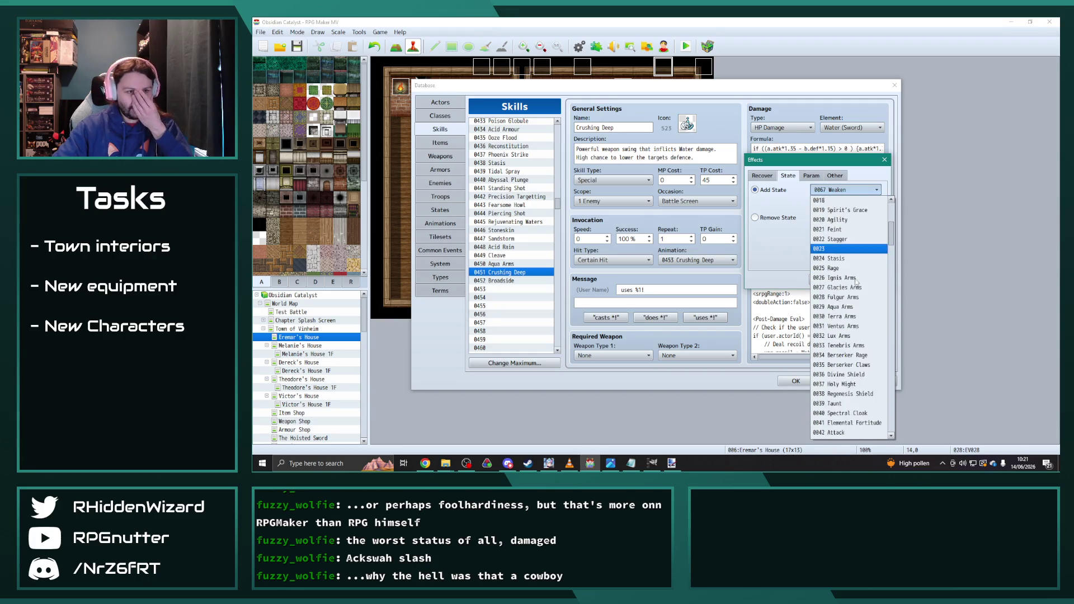
pyautogui.scroll(-2, 855, 278)
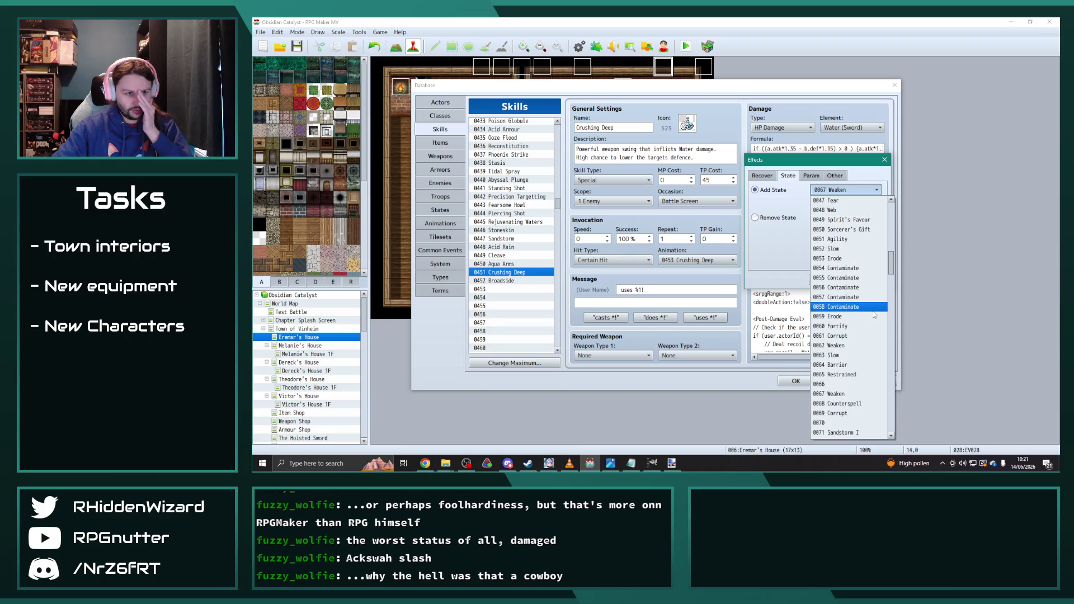
pyautogui.click(842, 413)
pyautogui.click(833, 283)
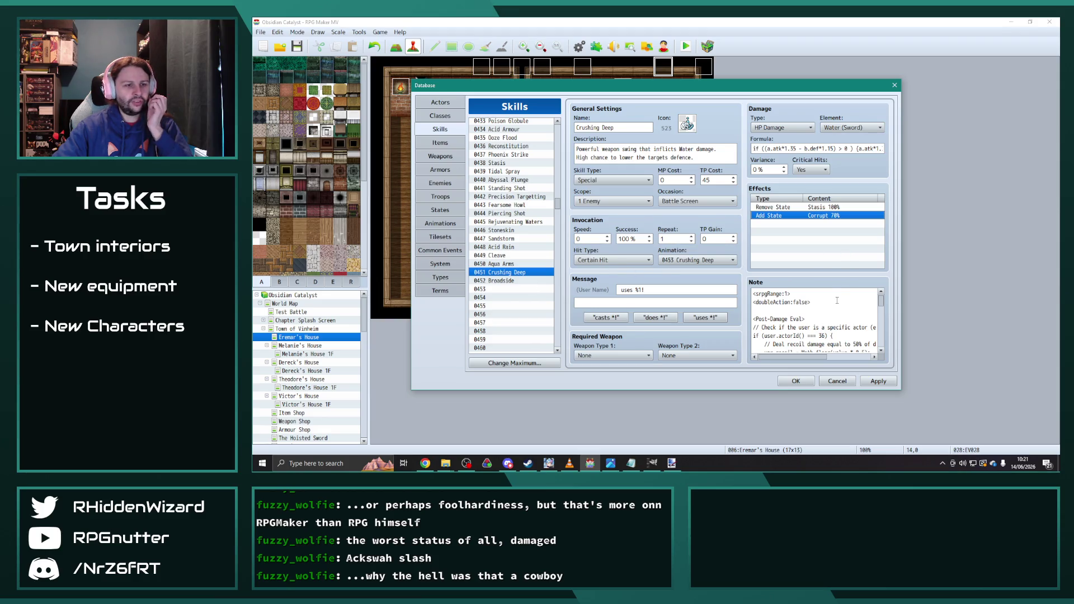
# - Delete the Post-Damage Eval lines from the skill's Note box
pyautogui.scroll(-5, 833, 305)
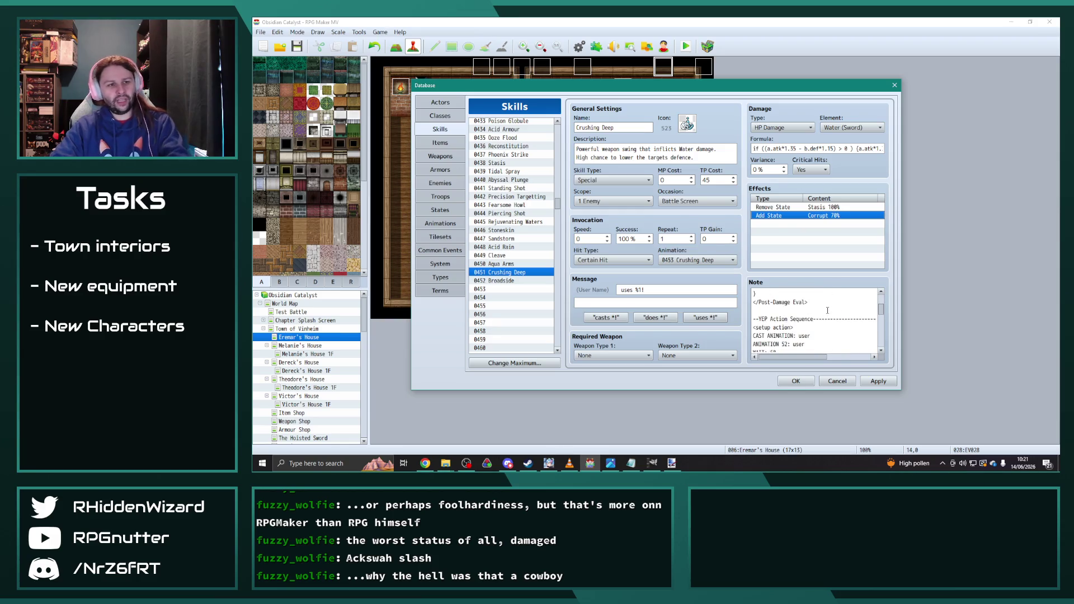
pyautogui.scroll(1, 828, 310)
pyautogui.click(820, 320)
pyautogui.hotkey('shift', 'Up')
pyautogui.hotkey('shift', 'Up')
pyautogui.hotkey('shift', 'Up')
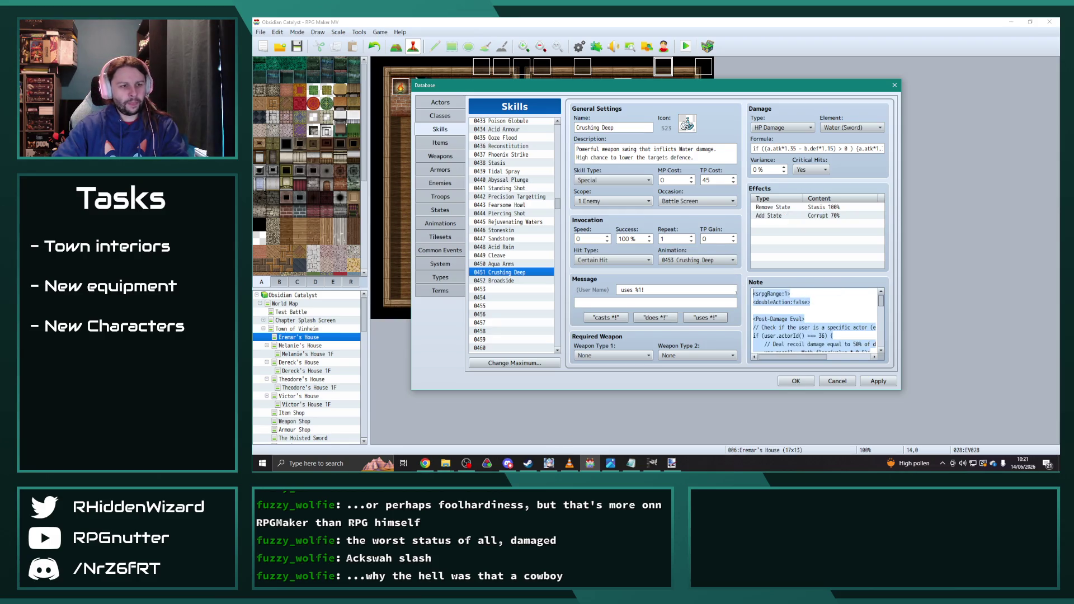
pyautogui.press('Delete')
pyautogui.press('Delete')
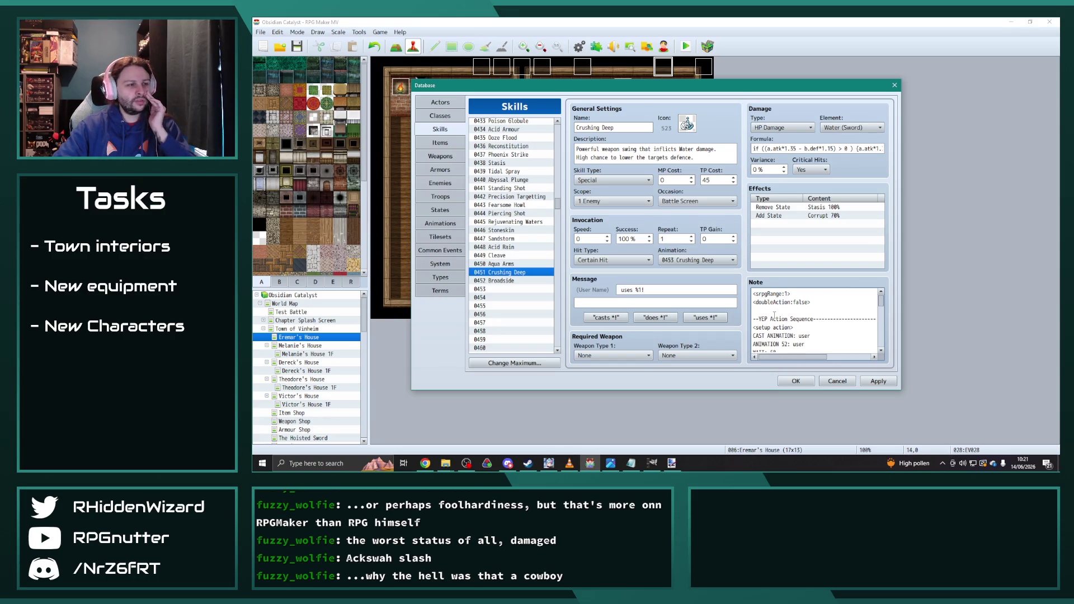
pyautogui.click(510, 281)
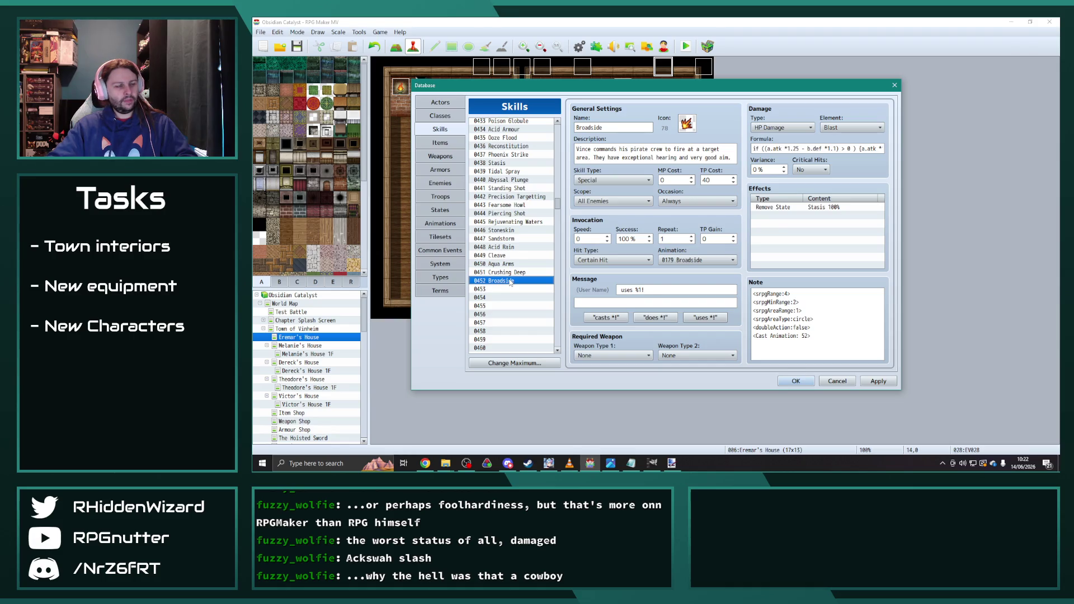
# - In the Captain class, add Cleave as a skill learned at level 3
pyautogui.click(435, 102)
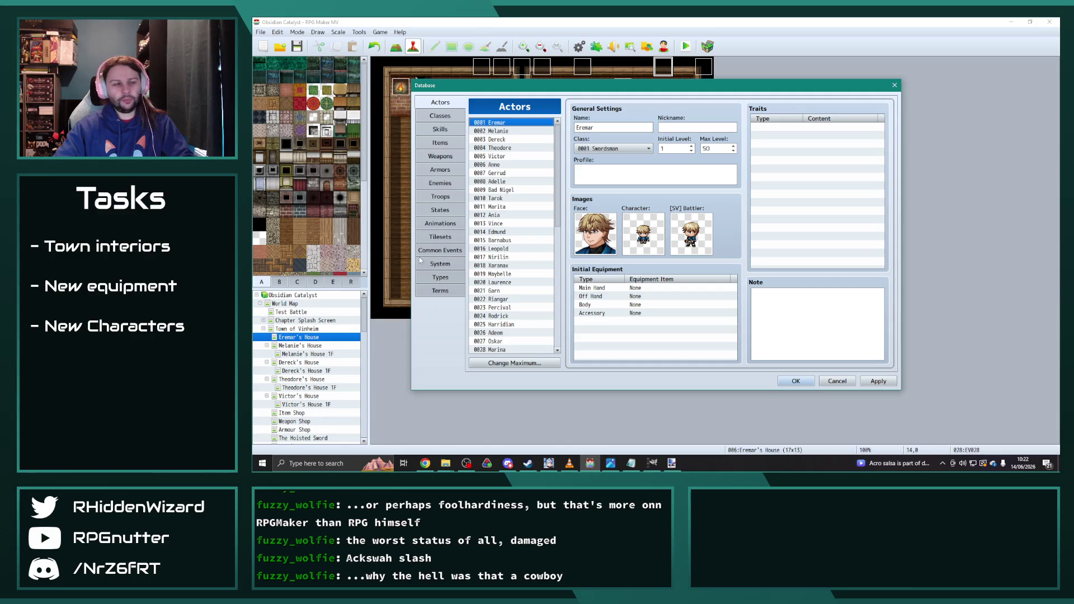
pyautogui.click(450, 117)
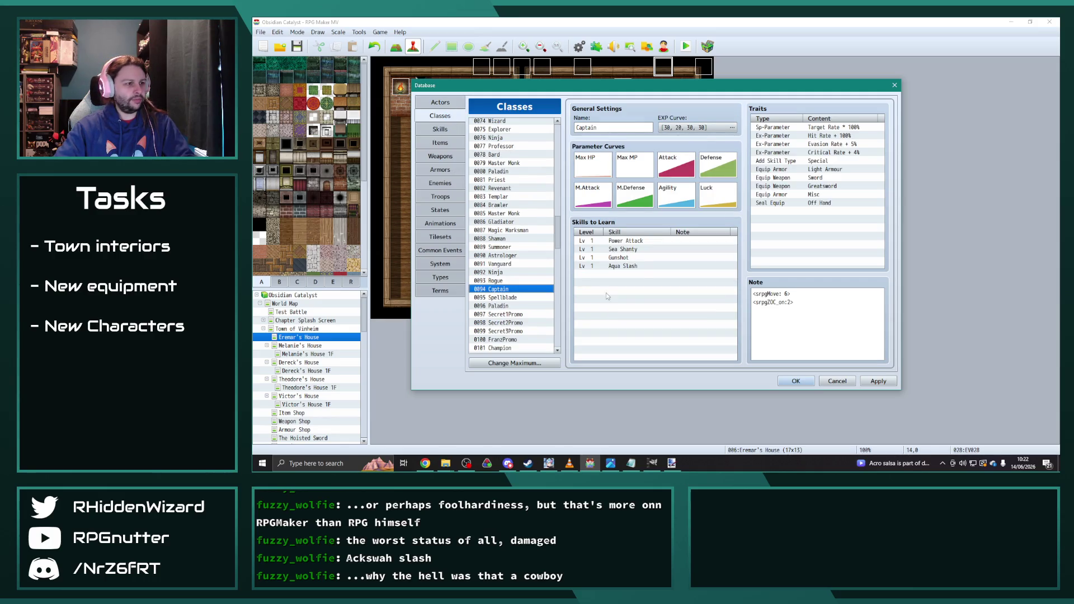
pyautogui.doubleClick(632, 274)
pyautogui.doubleClick(629, 278)
pyautogui.click(711, 280)
pyautogui.moveTo(729, 246); pyautogui.dragTo(726, 327)
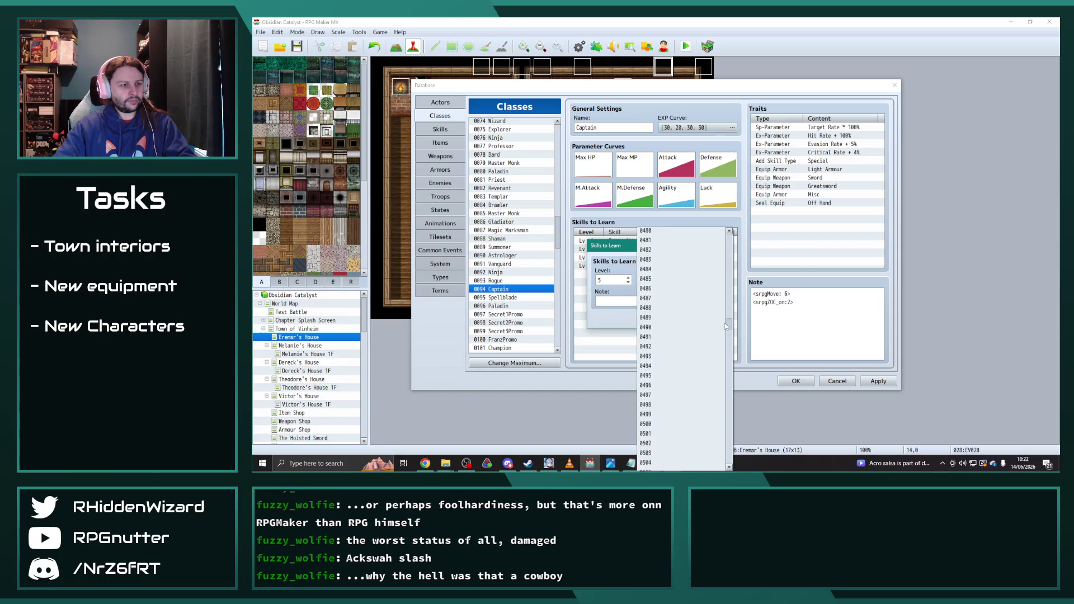
pyautogui.click(688, 319)
pyautogui.click(663, 317)
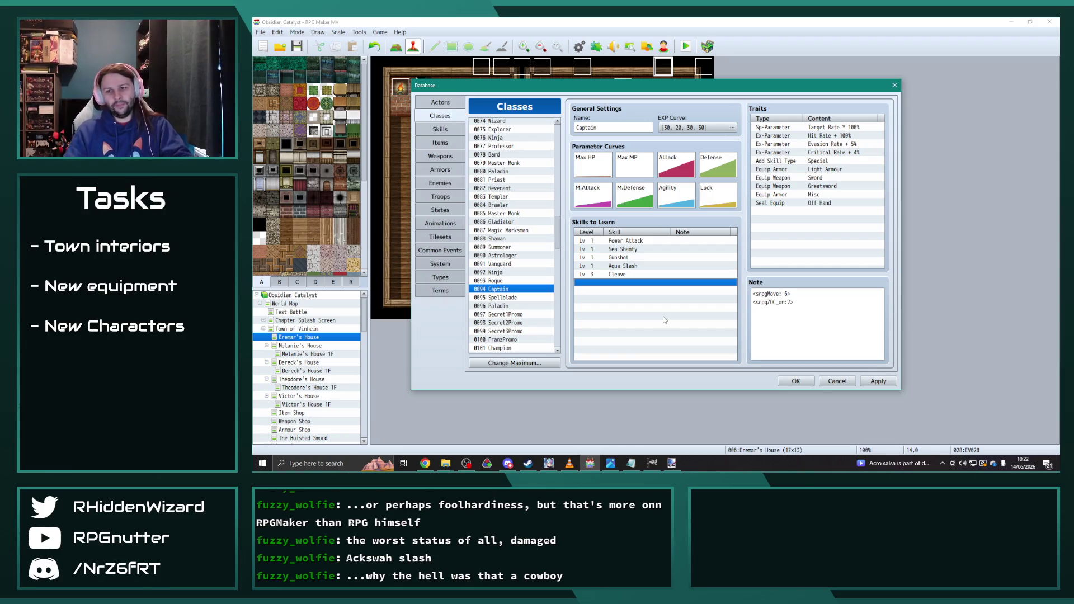
# - Add a level 11 skill entry and Crushing Deep learned at level 20
pyautogui.doubleClick(610, 284)
pyautogui.write('11')
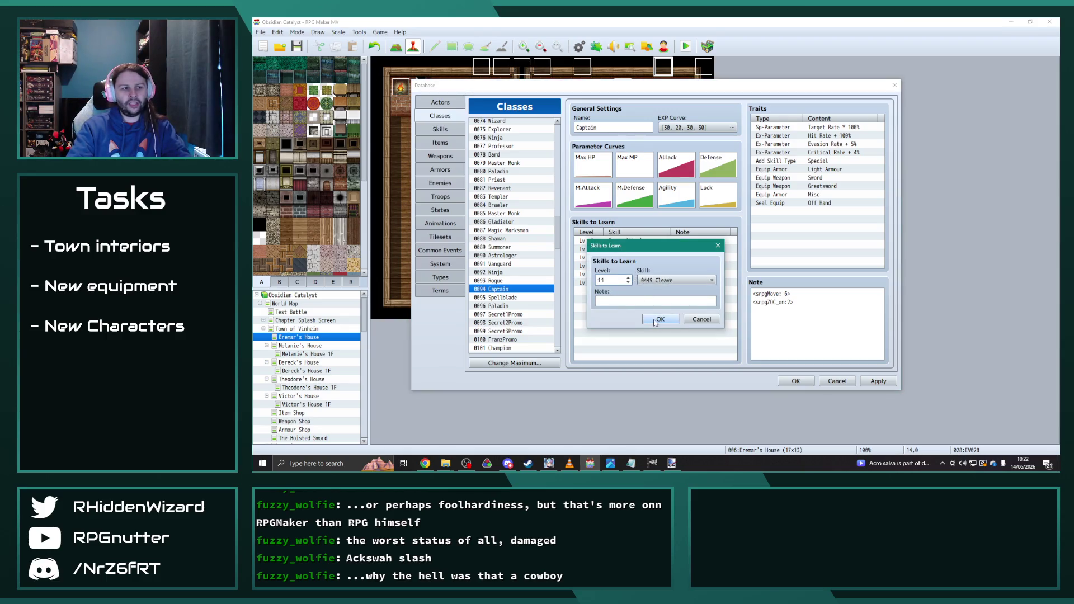
pyautogui.click(657, 322)
pyautogui.click(608, 292)
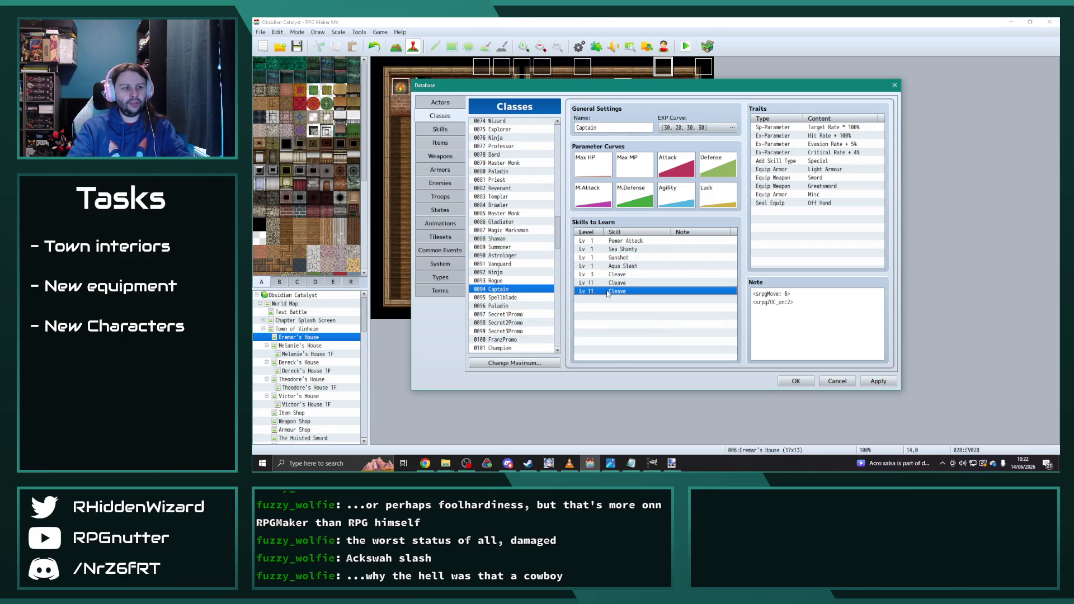
pyautogui.doubleClick(608, 291)
pyautogui.write('20')
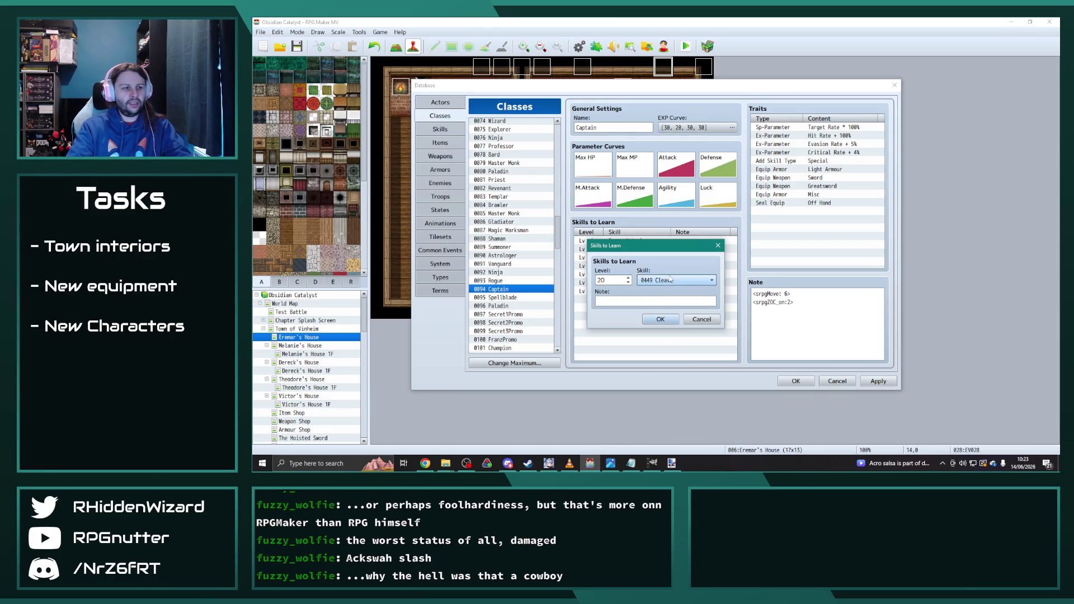
pyautogui.click(670, 279)
pyautogui.click(670, 252)
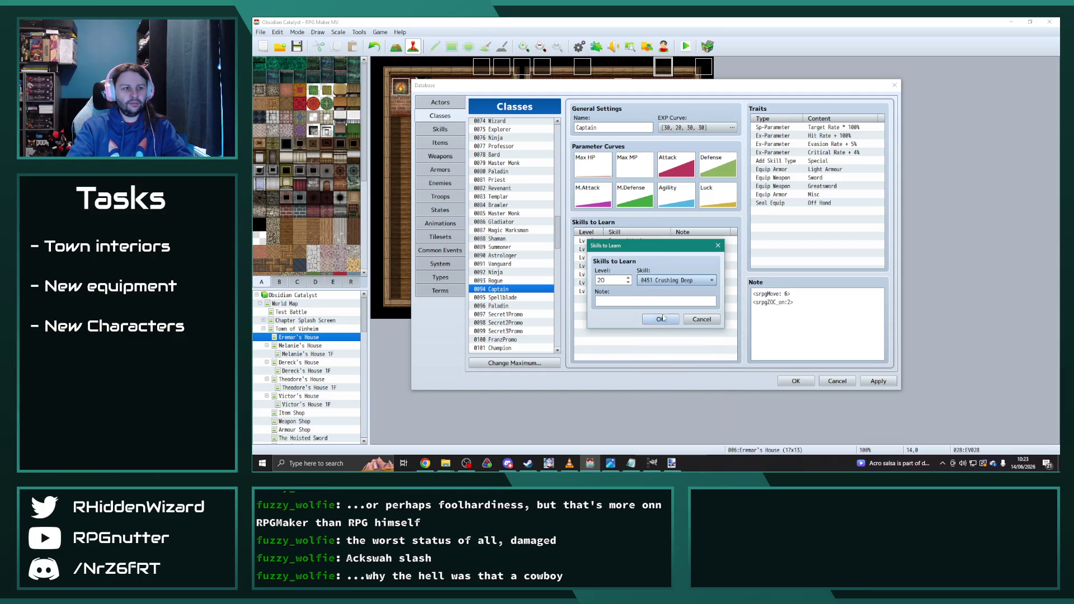
pyautogui.click(661, 321)
# - Change the level 11 entry's skill from Cleave to Aqua Arms
pyautogui.doubleClick(637, 283)
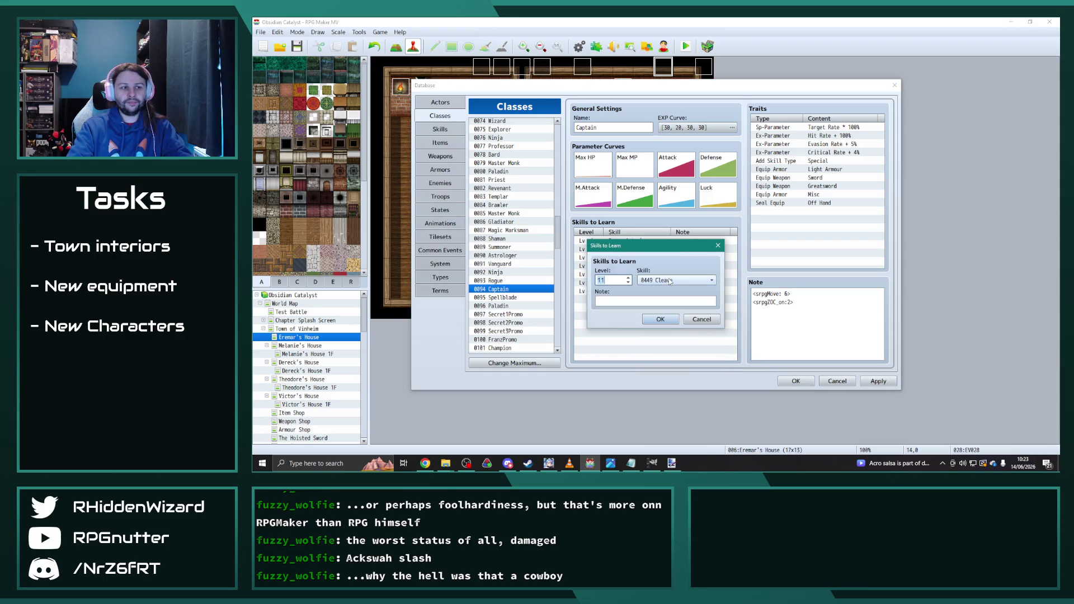
pyautogui.click(670, 279)
pyautogui.click(667, 242)
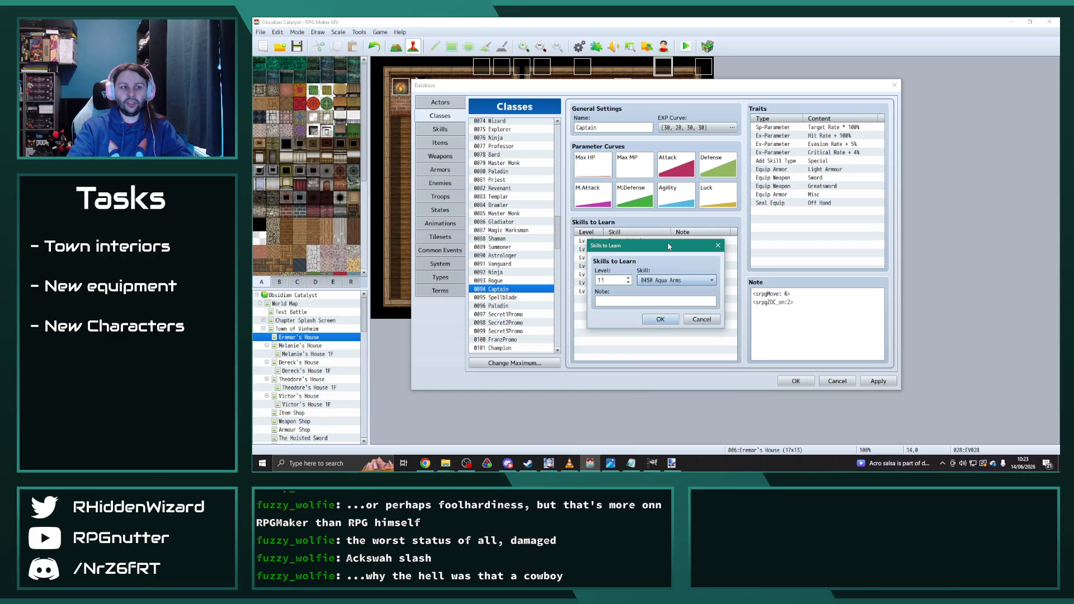
pyautogui.click(654, 321)
# - Add Broadside at level 31 and apply the Captain class changes
pyautogui.click(615, 300)
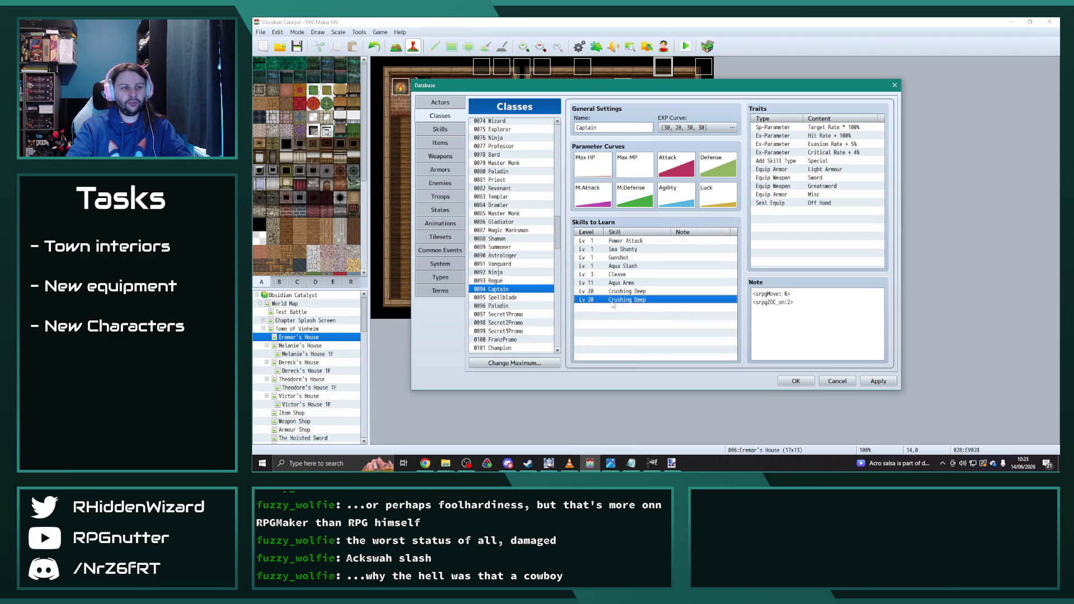
pyautogui.doubleClick(616, 299)
pyautogui.click(656, 318)
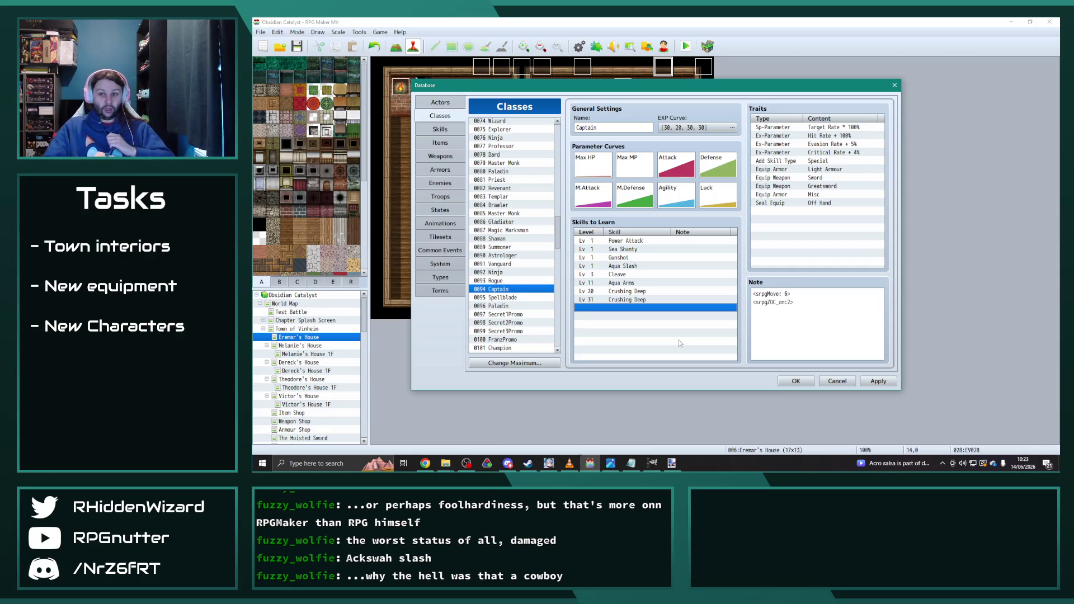
pyautogui.doubleClick(644, 306)
pyautogui.click(670, 280)
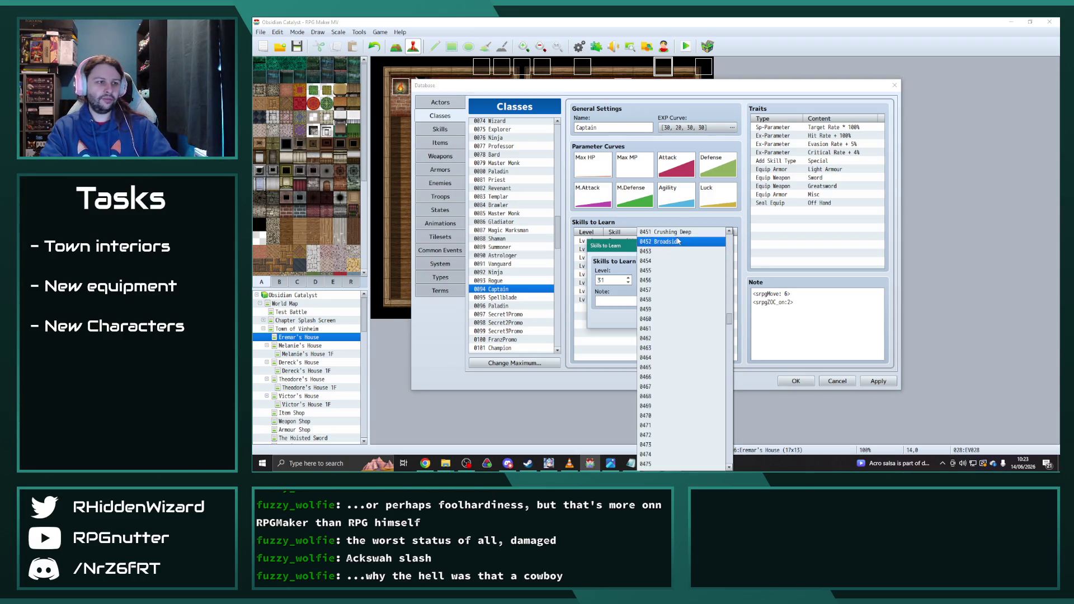
pyautogui.click(672, 250)
pyautogui.click(661, 319)
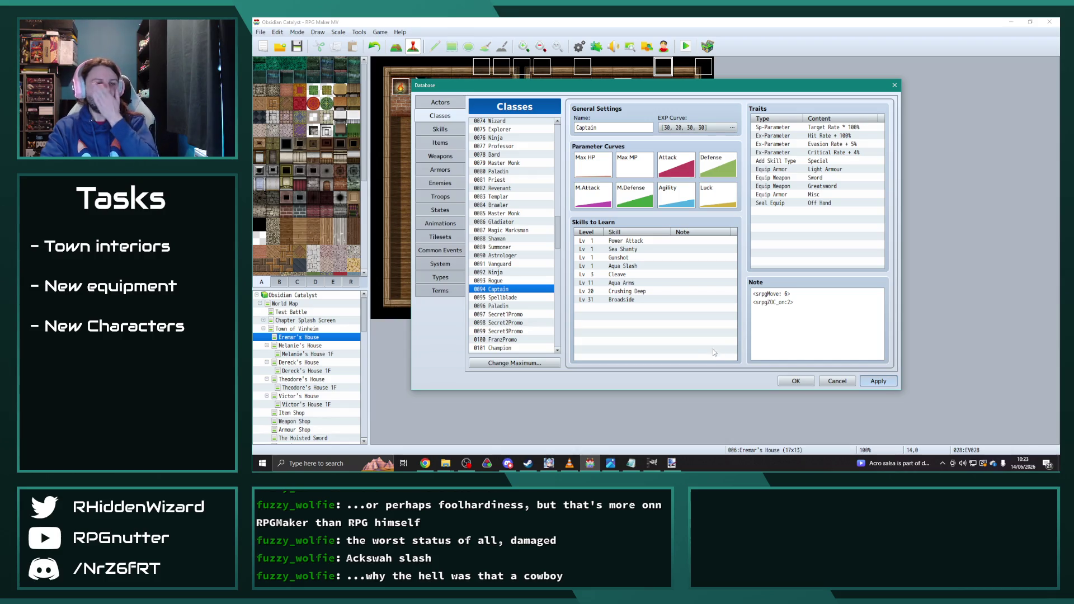
pyautogui.press('Return')
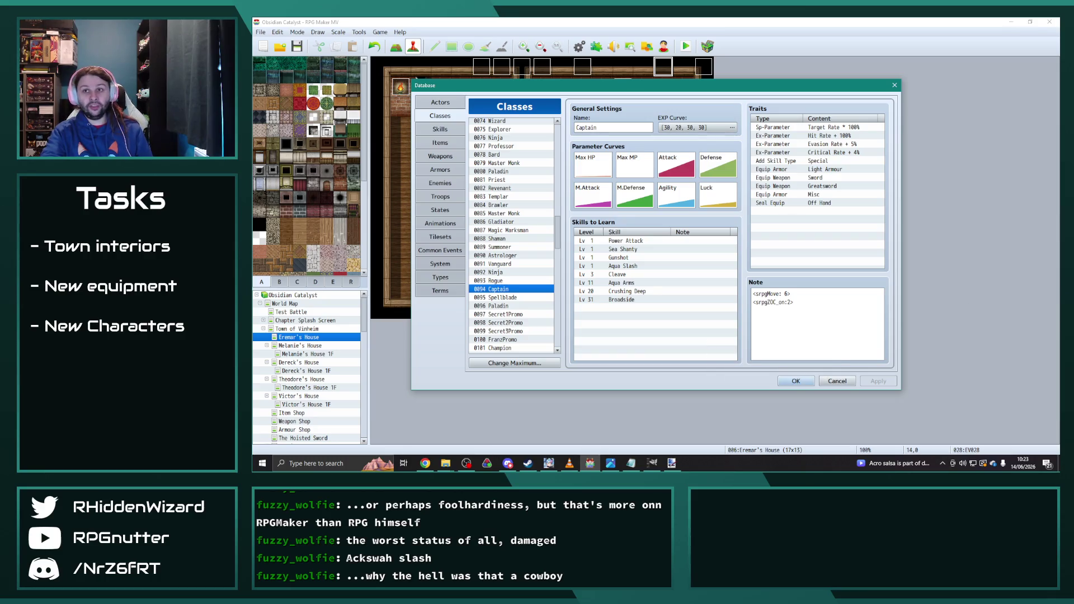
pyautogui.hotkey('alt', 'Tab')
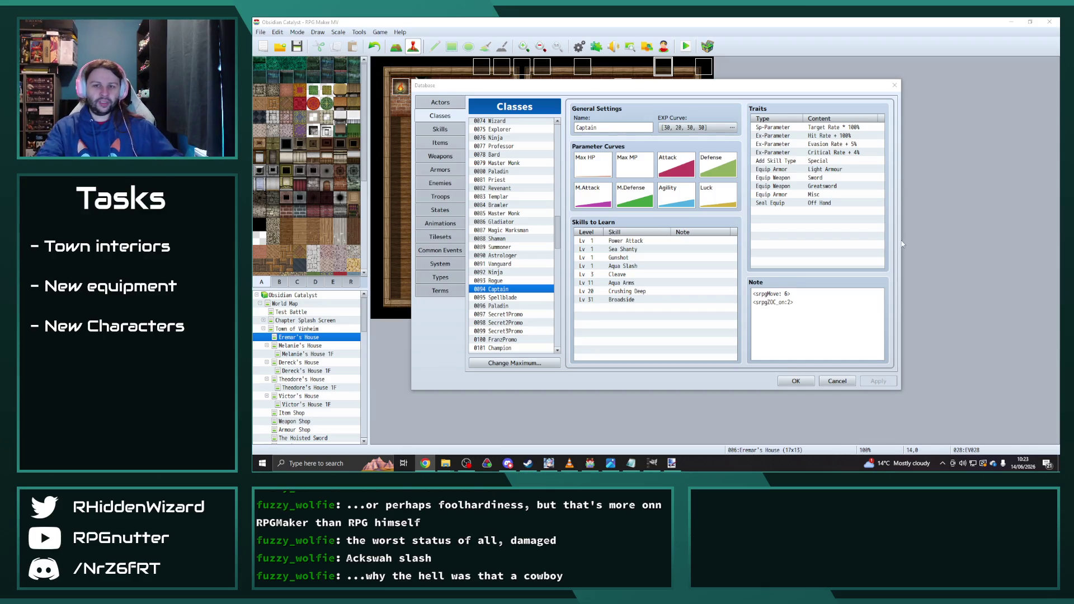
pyautogui.click(441, 133)
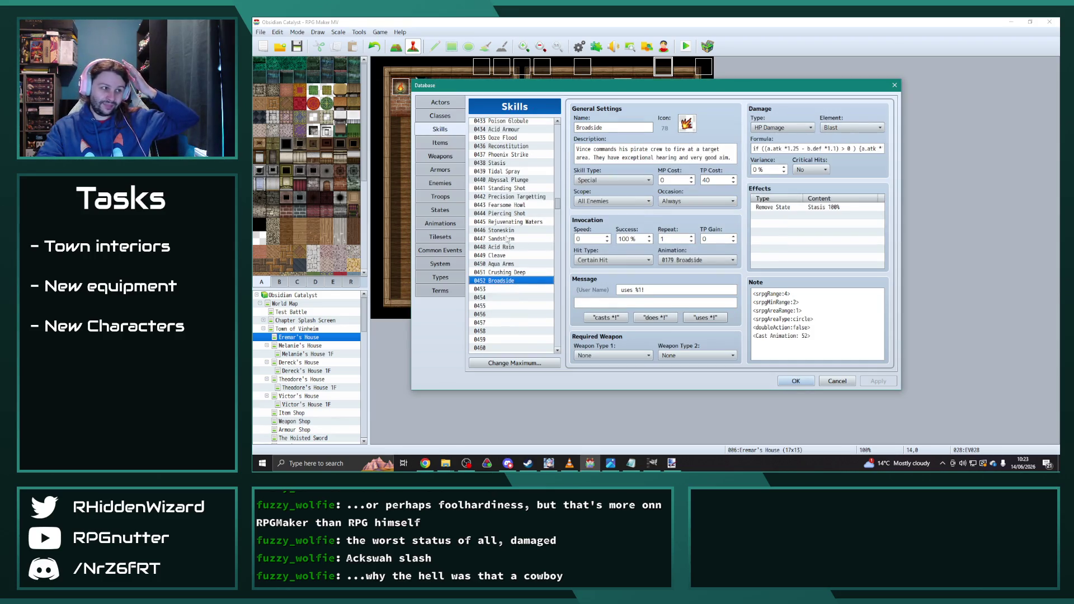
# - Open the 0578 Baleful Gaze animation in the Animations list
pyautogui.click(450, 223)
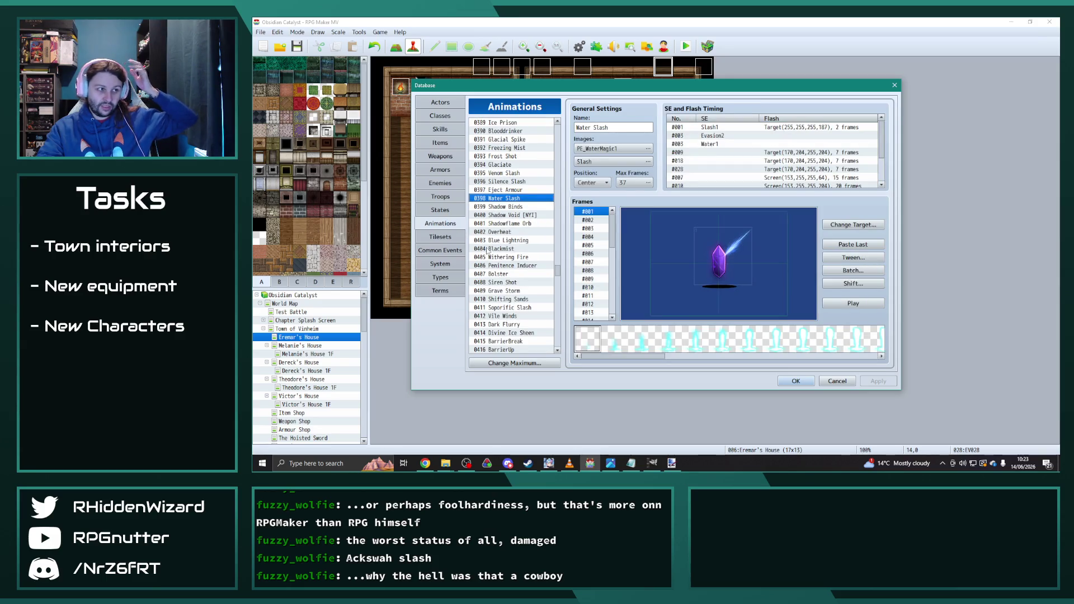
pyautogui.scroll(-8, 484, 247)
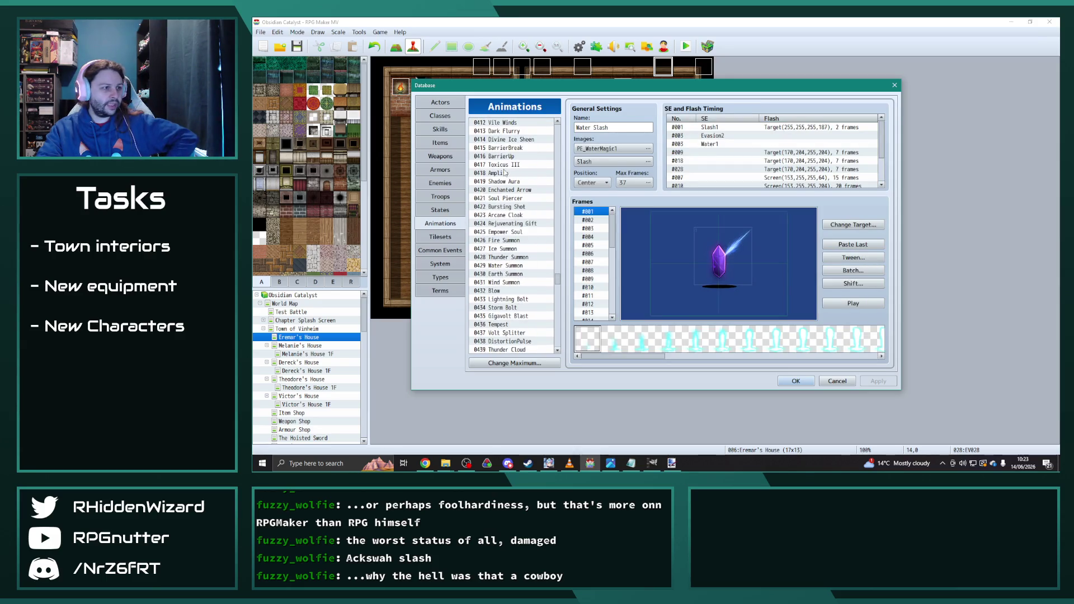
pyautogui.moveTo(558, 278); pyautogui.dragTo(559, 358)
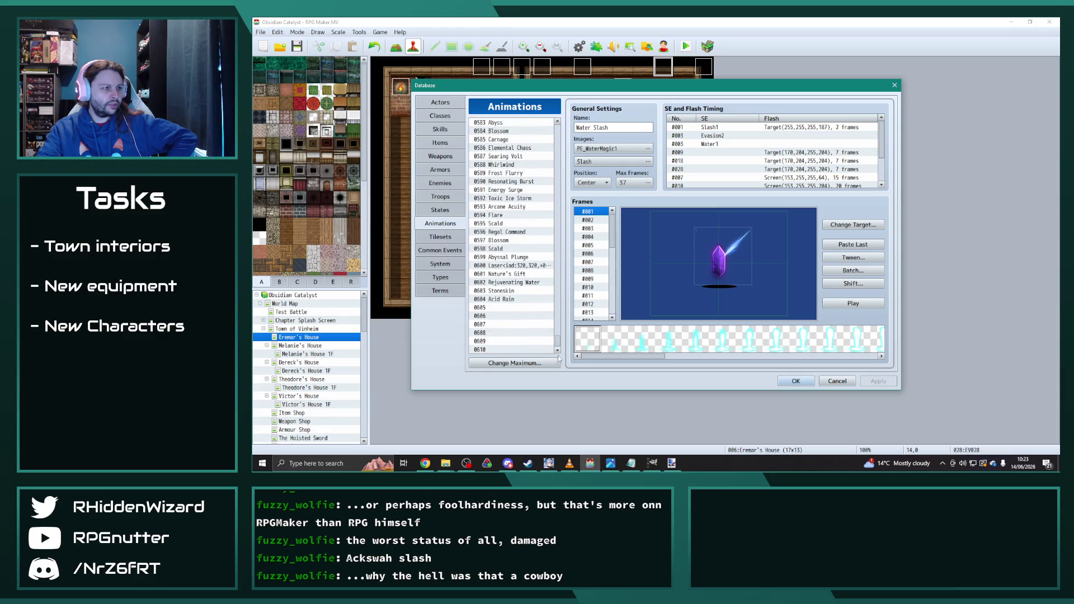
pyautogui.scroll(2, 508, 300)
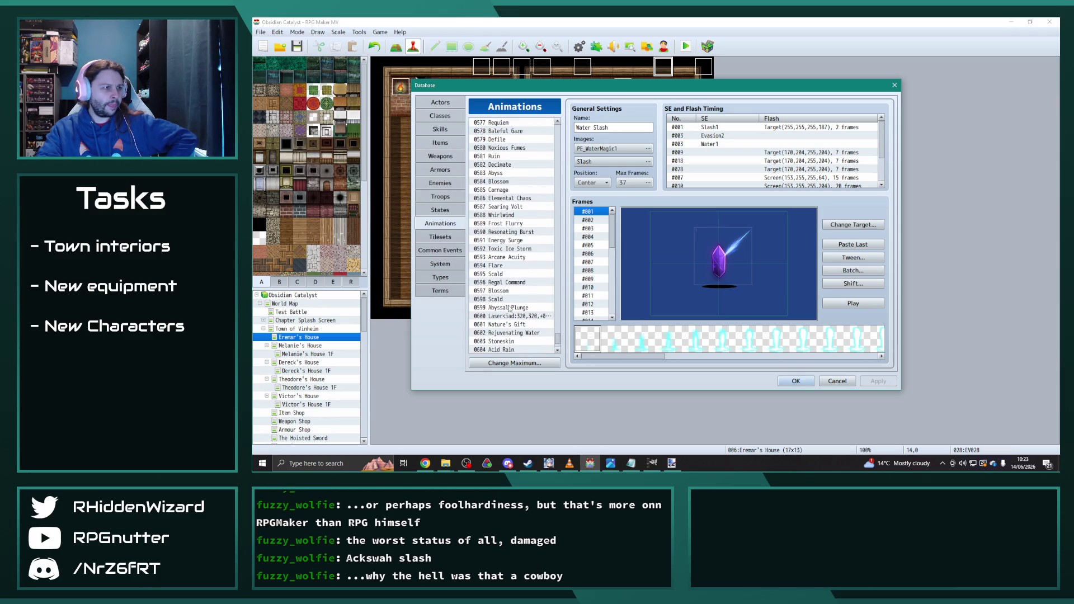
pyautogui.click(508, 133)
# - Preview Baleful Gaze, step through its frames to #022, and start a new SE/Flash timing entry
pyautogui.click(842, 303)
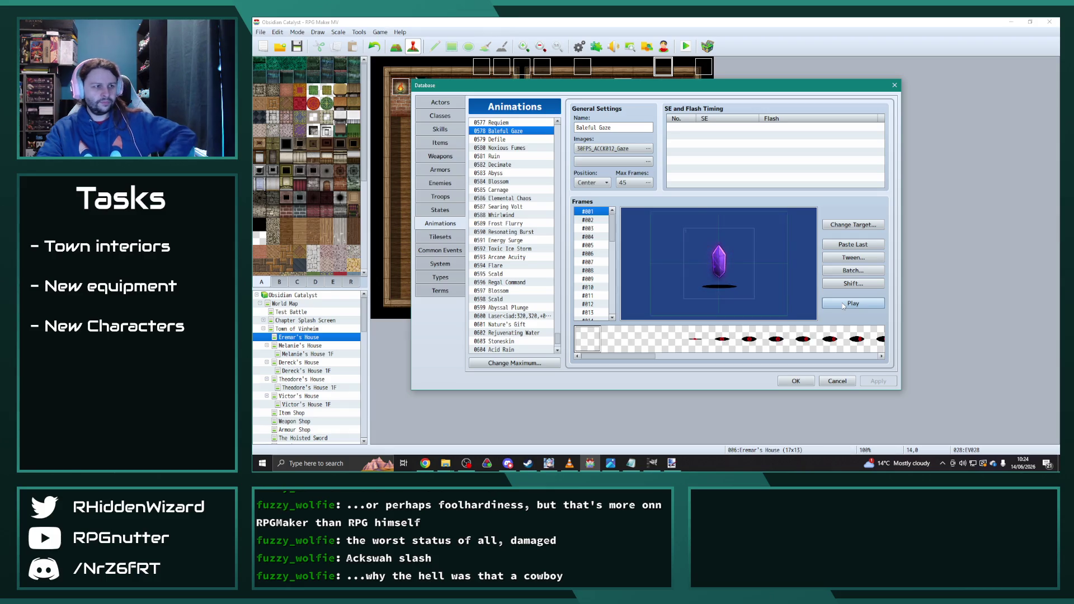
pyautogui.click(591, 221)
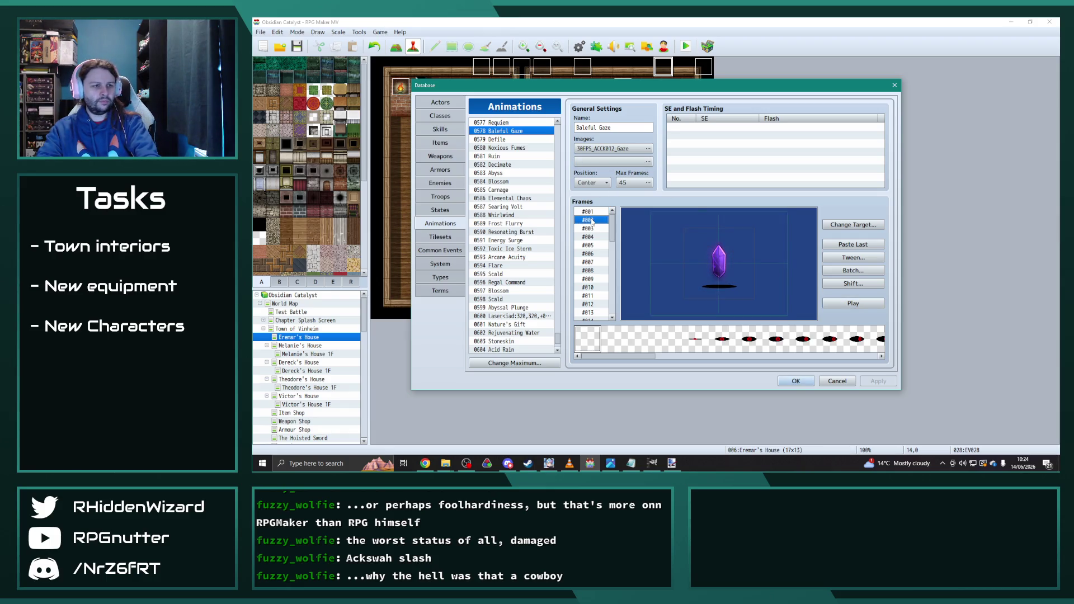
pyautogui.press('Down')
pyautogui.press('Down')
pyautogui.press('Up')
pyautogui.press('Up')
pyautogui.press('Up')
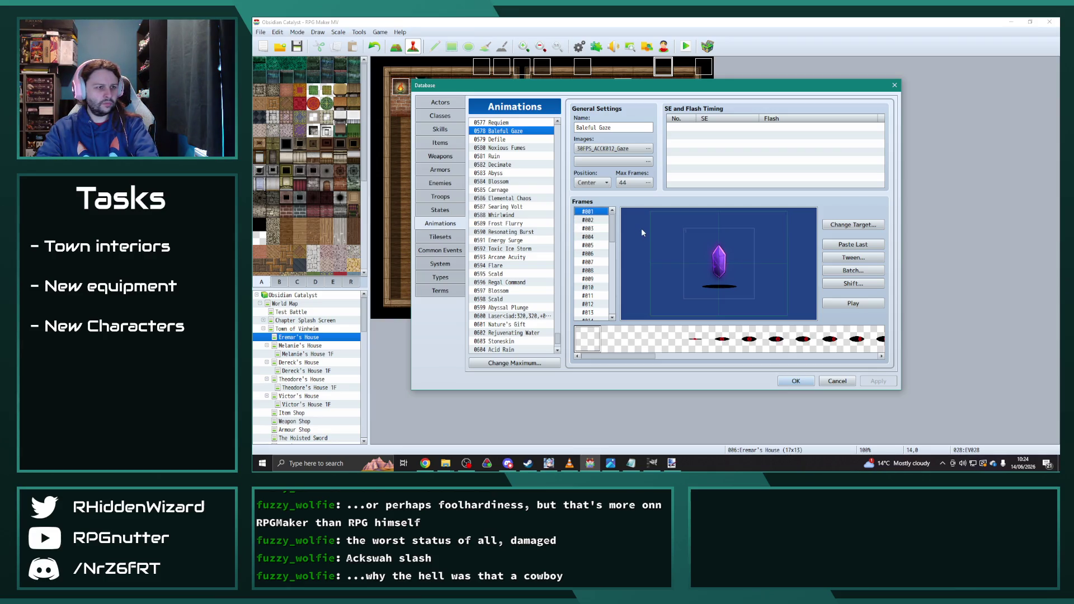
pyautogui.click(846, 305)
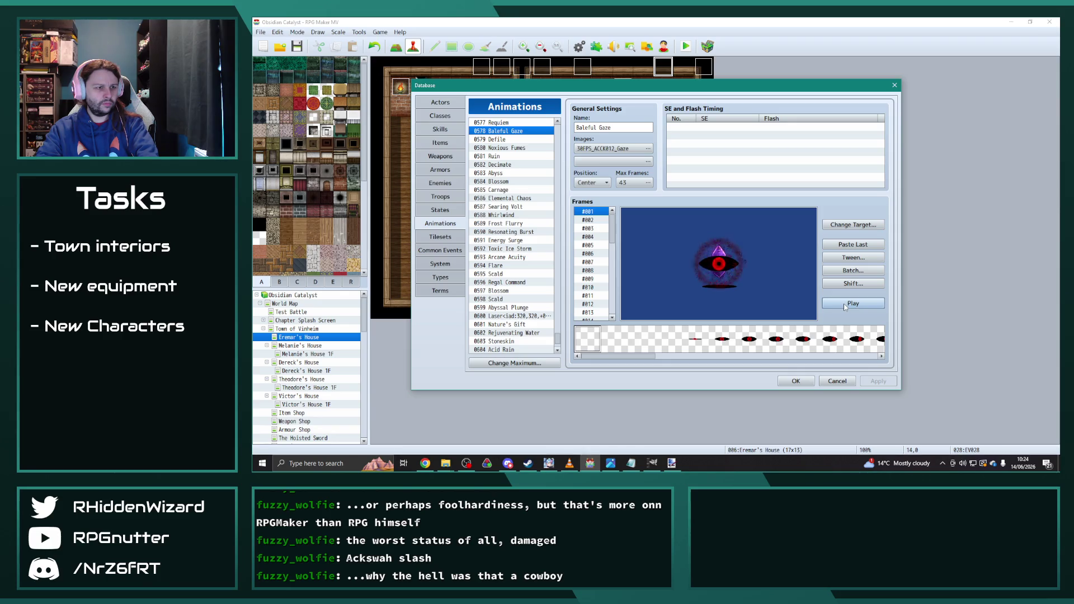
pyautogui.click(592, 225)
pyautogui.press('Down')
pyautogui.press('Down')
pyautogui.press('Down')
pyautogui.press('Down')
pyautogui.doubleClick(711, 126)
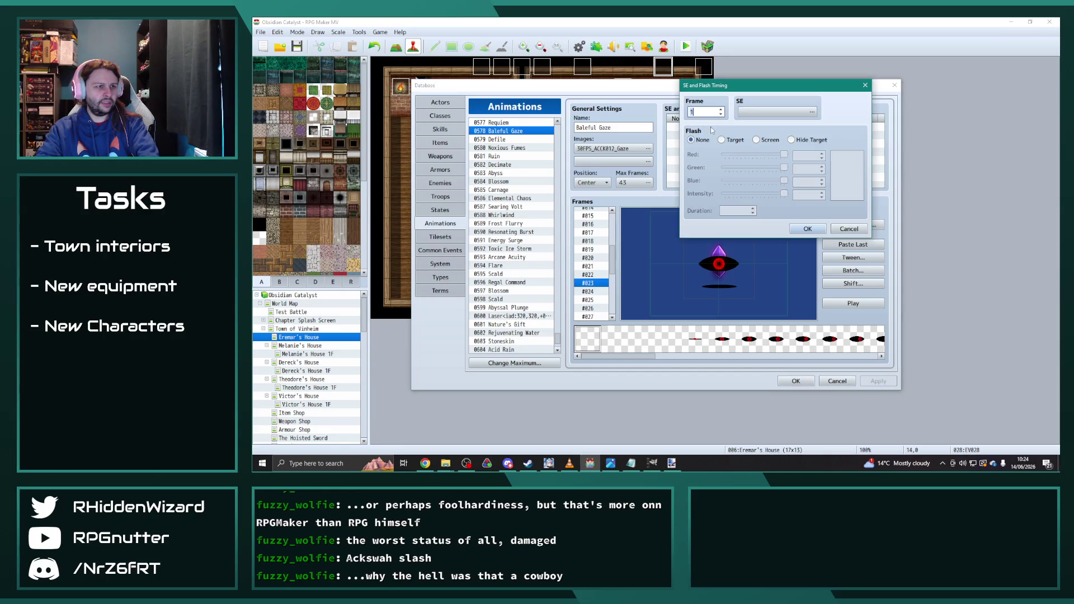
# - Audition the Darkness1 through Darkness8 sound effects for the new cue
pyautogui.click(760, 113)
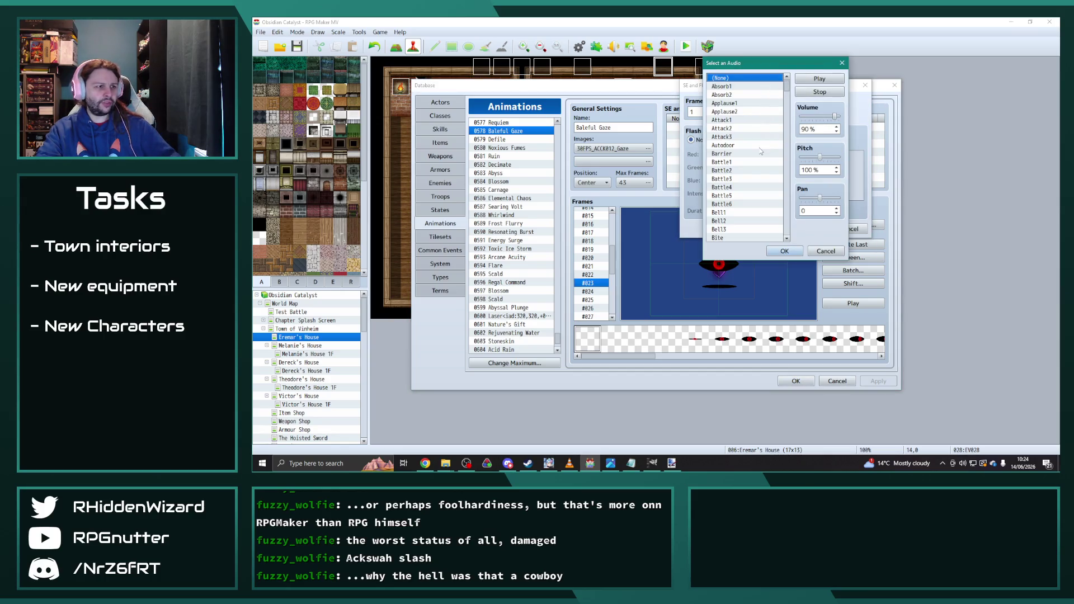
pyautogui.moveTo(787, 85); pyautogui.dragTo(788, 118)
pyautogui.click(731, 111)
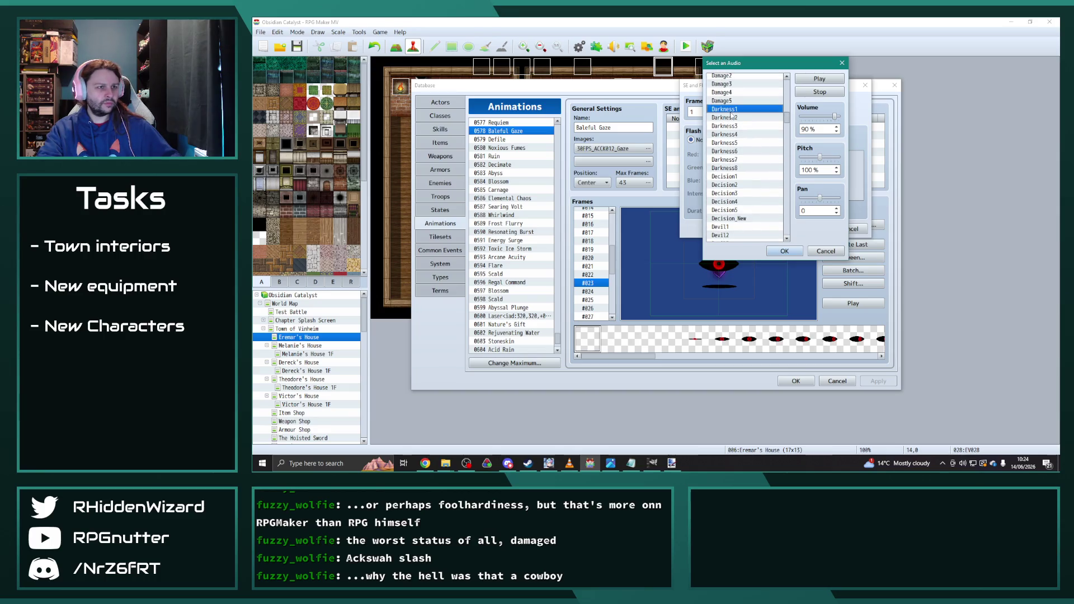
pyautogui.click(740, 126)
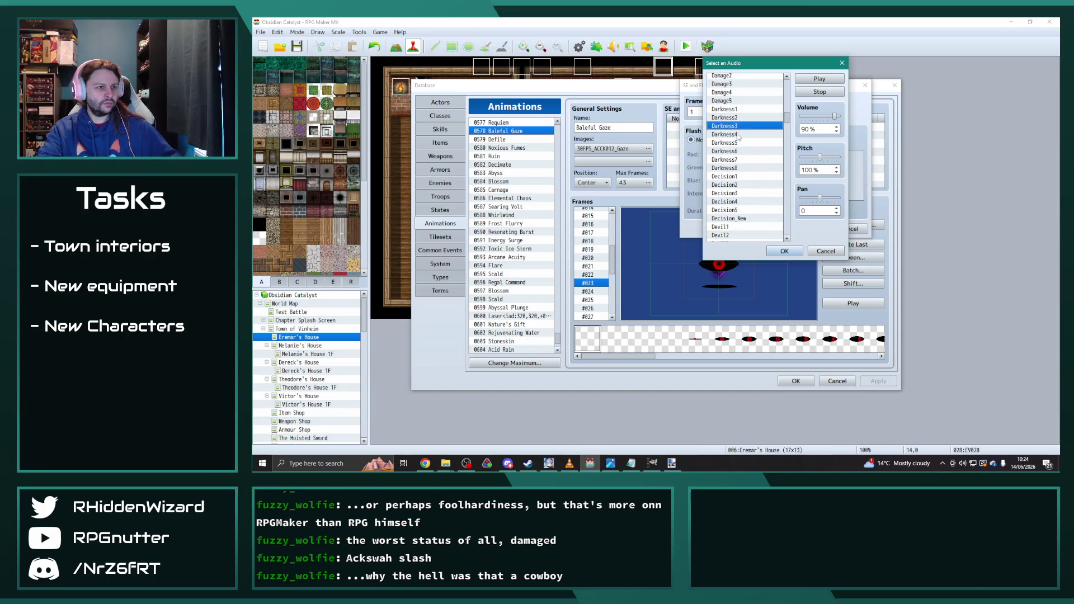
pyautogui.click(738, 135)
pyautogui.click(742, 144)
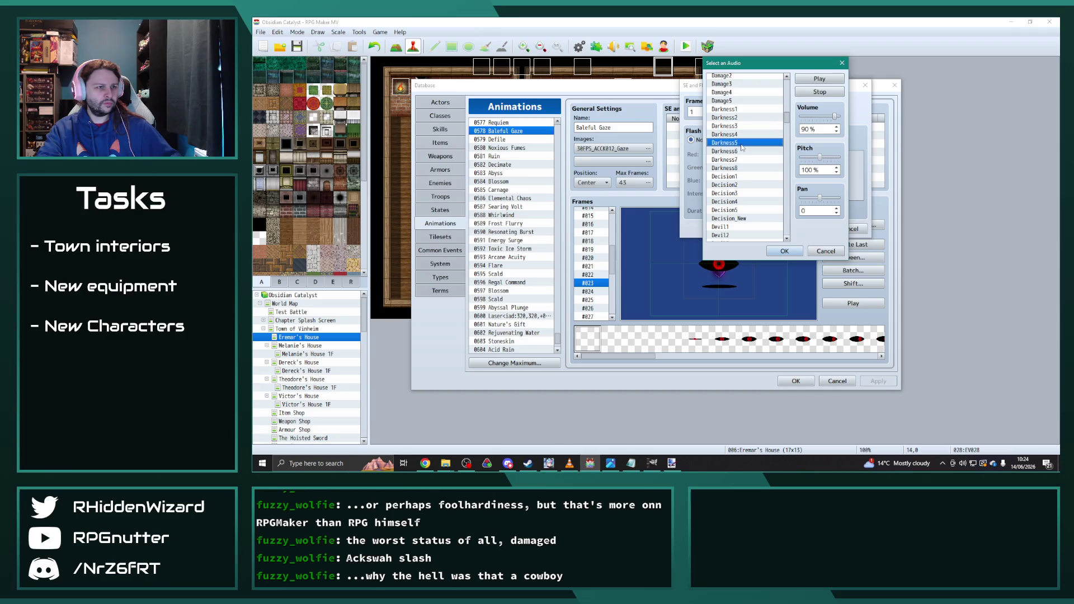
pyautogui.click(738, 154)
pyautogui.click(738, 160)
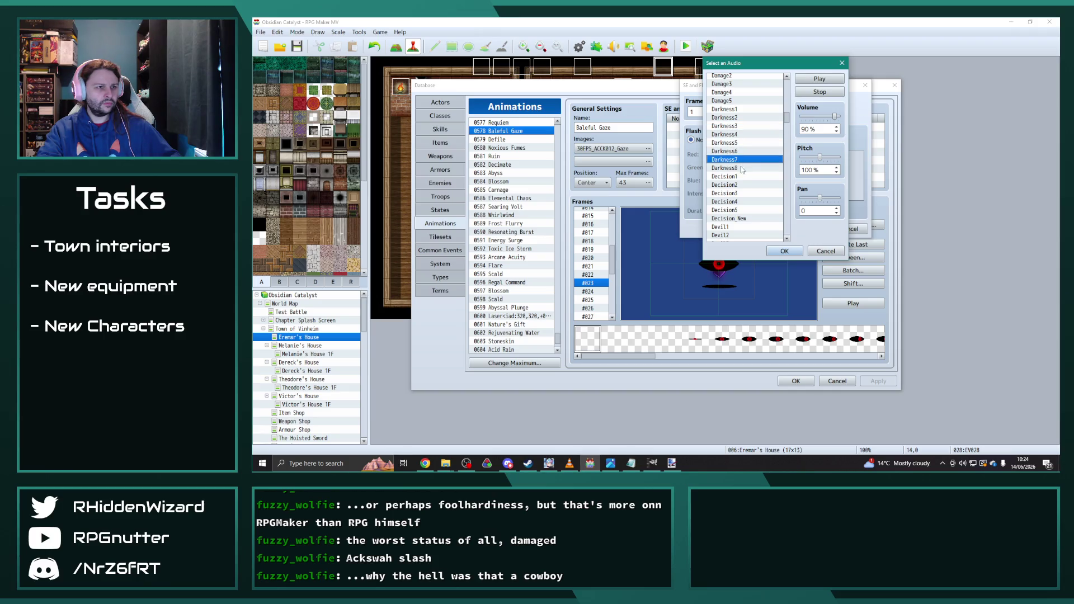
pyautogui.click(742, 169)
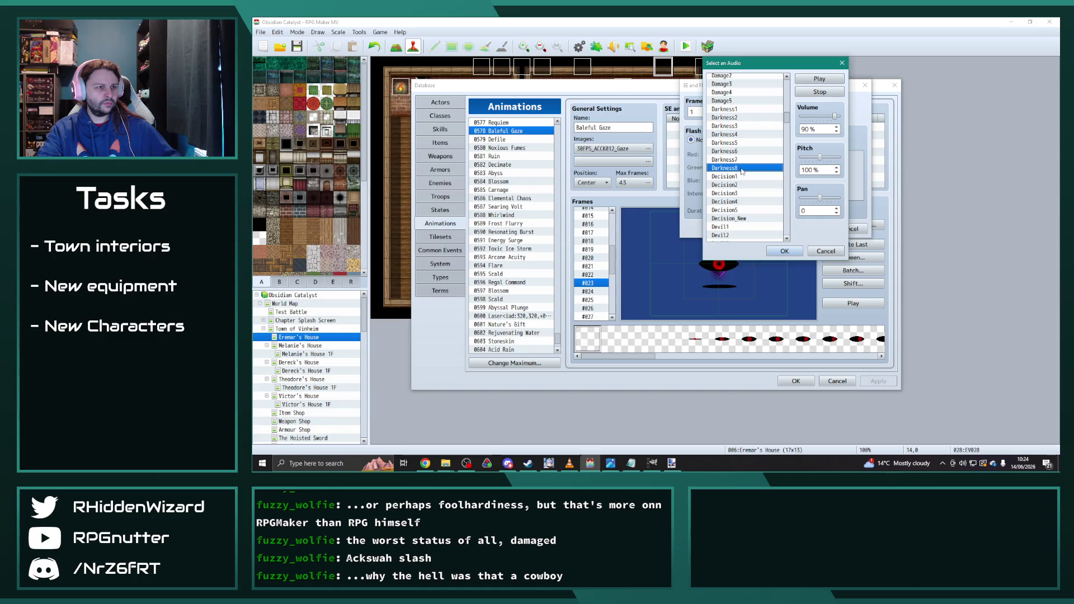
pyautogui.click(739, 110)
pyautogui.click(744, 126)
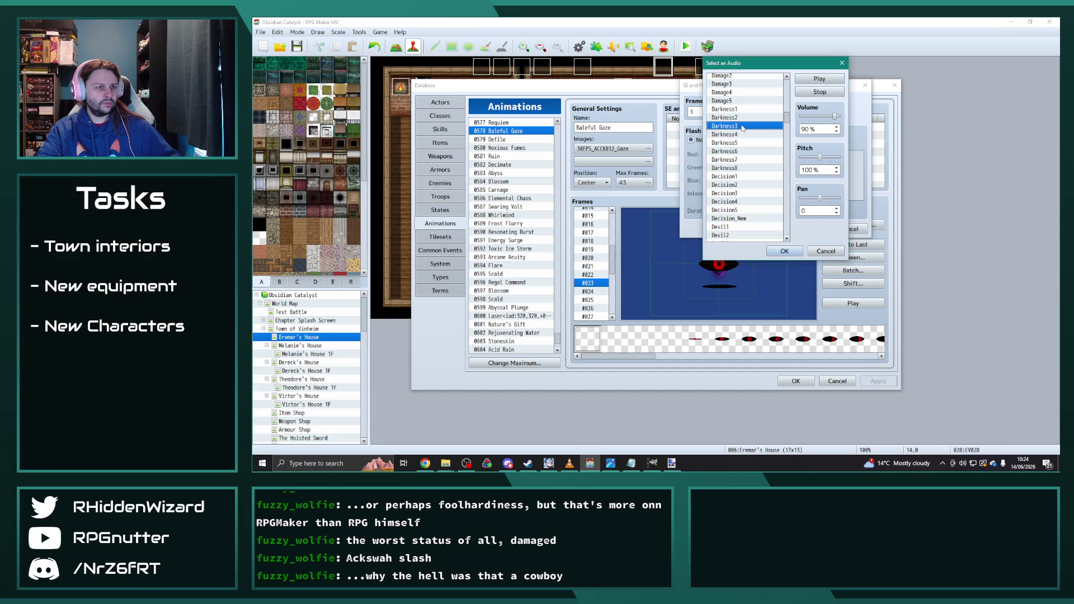
# - Audition the Devil, Dog and Magic sound effects for comparison
pyautogui.click(739, 228)
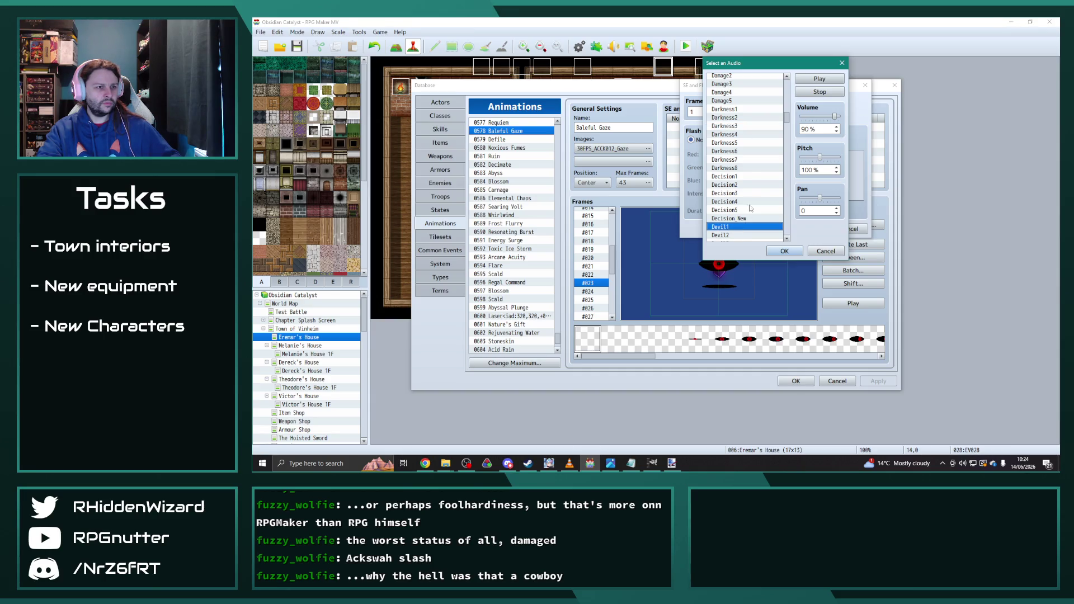
pyautogui.scroll(-2, 738, 213)
pyautogui.click(735, 197)
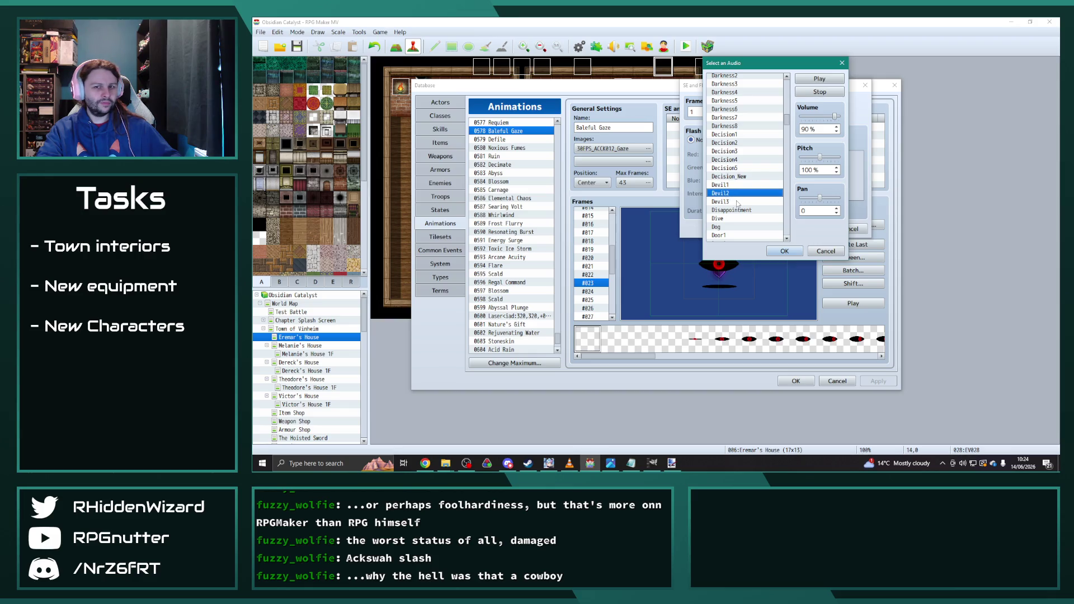
pyautogui.click(738, 203)
pyautogui.scroll(-2, 736, 202)
pyautogui.click(732, 195)
pyautogui.scroll(-10, 736, 197)
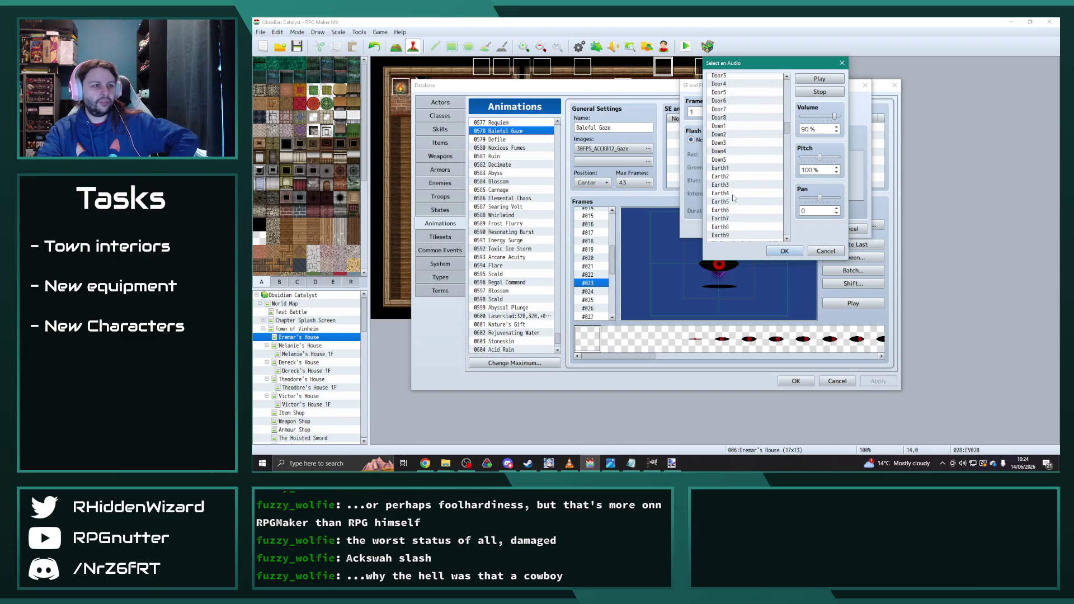
pyautogui.scroll(-2, 741, 200)
pyautogui.moveTo(787, 133); pyautogui.dragTo(787, 163)
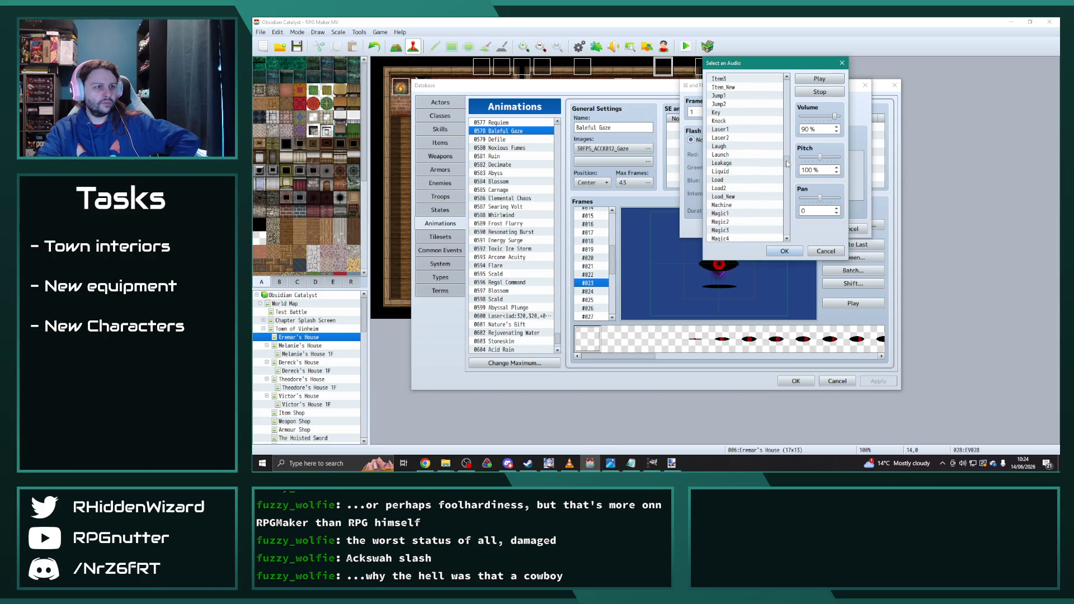
pyautogui.scroll(-2, 740, 212)
pyautogui.click(740, 205)
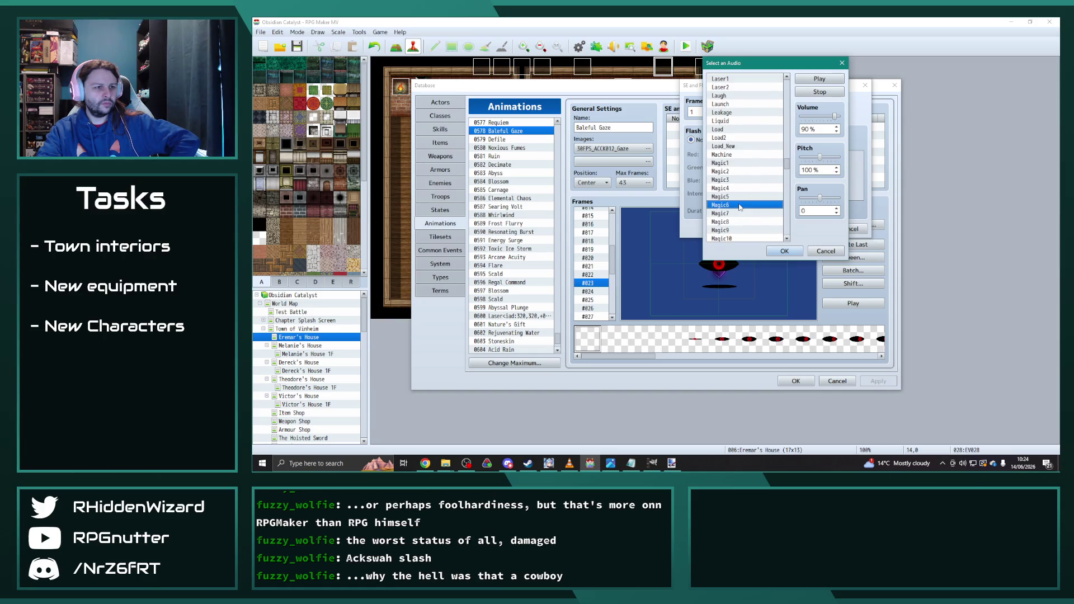
pyautogui.click(733, 222)
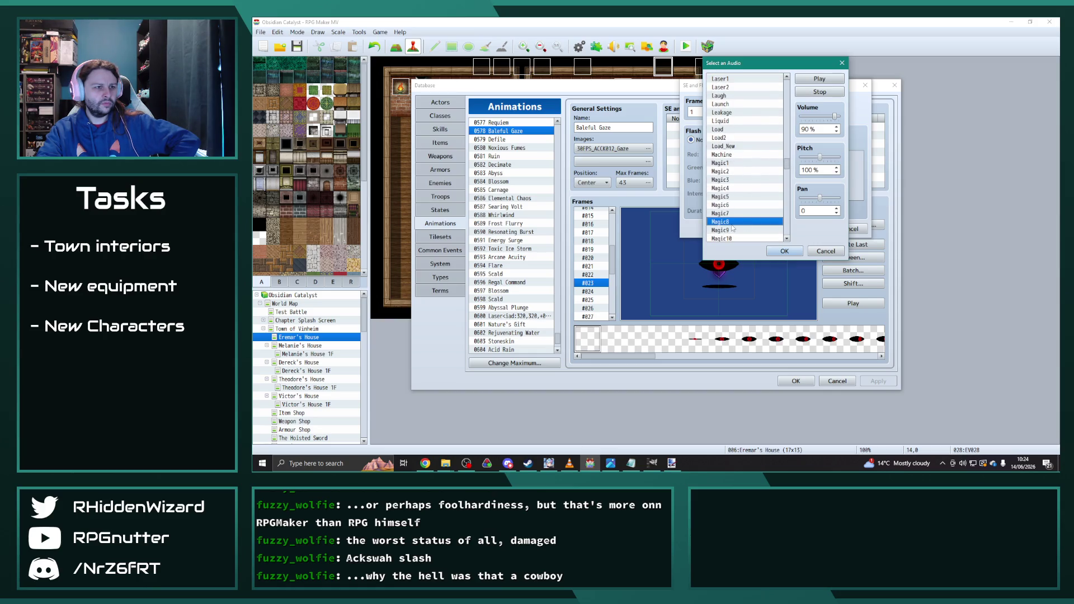
pyautogui.click(734, 171)
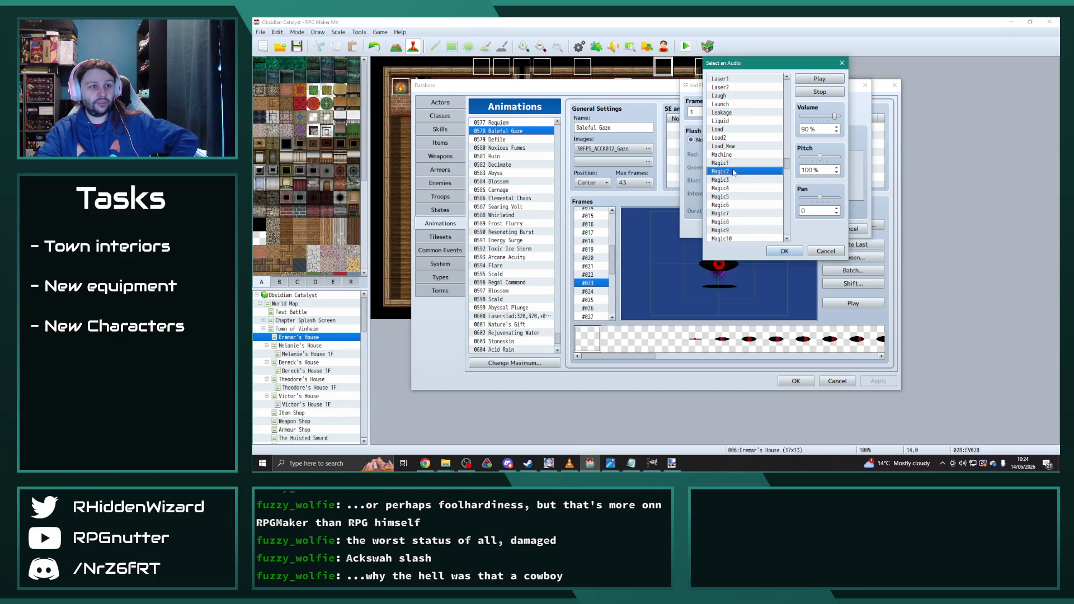
pyautogui.moveTo(784, 166)
pyautogui.mouseDown()
pyautogui.moveTo(795, 125)
pyautogui.moveTo(784, 123)
pyautogui.mouseUp()
# - Choose Darkness4 as the cue's sound effect
pyautogui.click(734, 102)
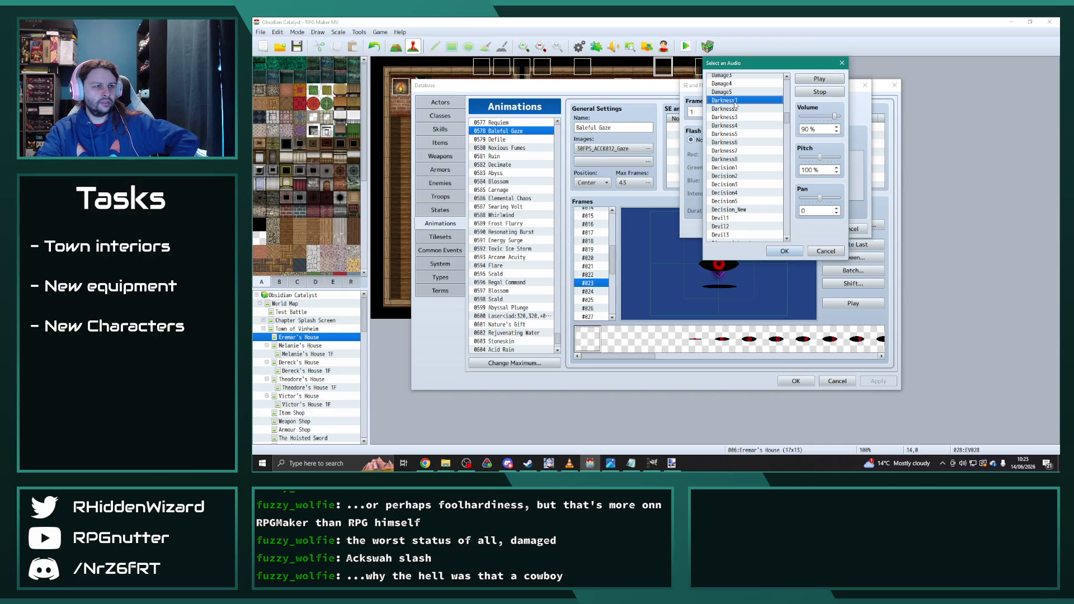
pyautogui.click(736, 126)
pyautogui.click(735, 117)
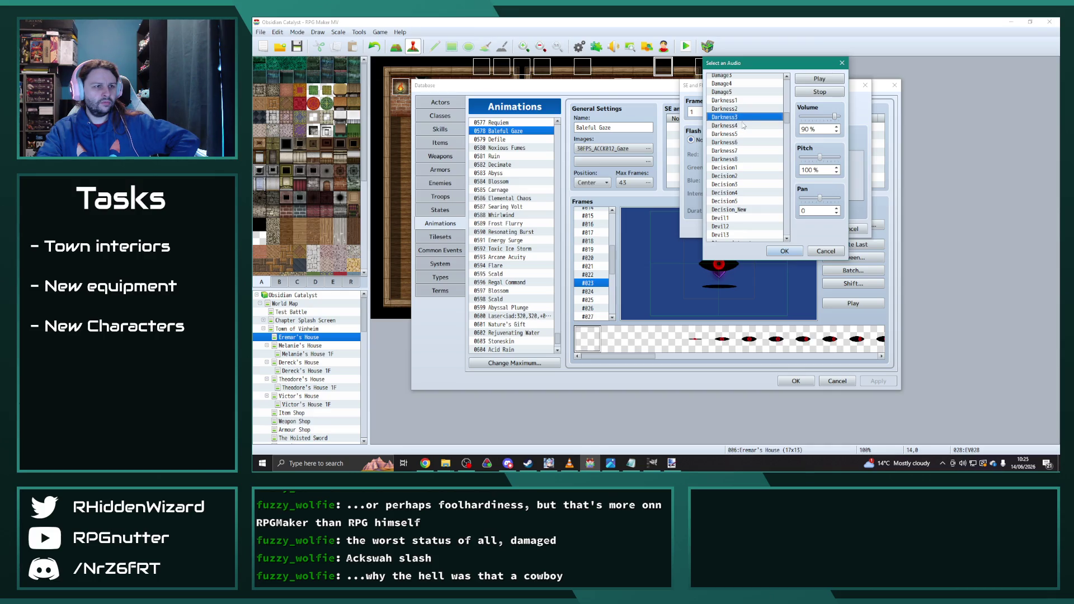
pyautogui.click(742, 126)
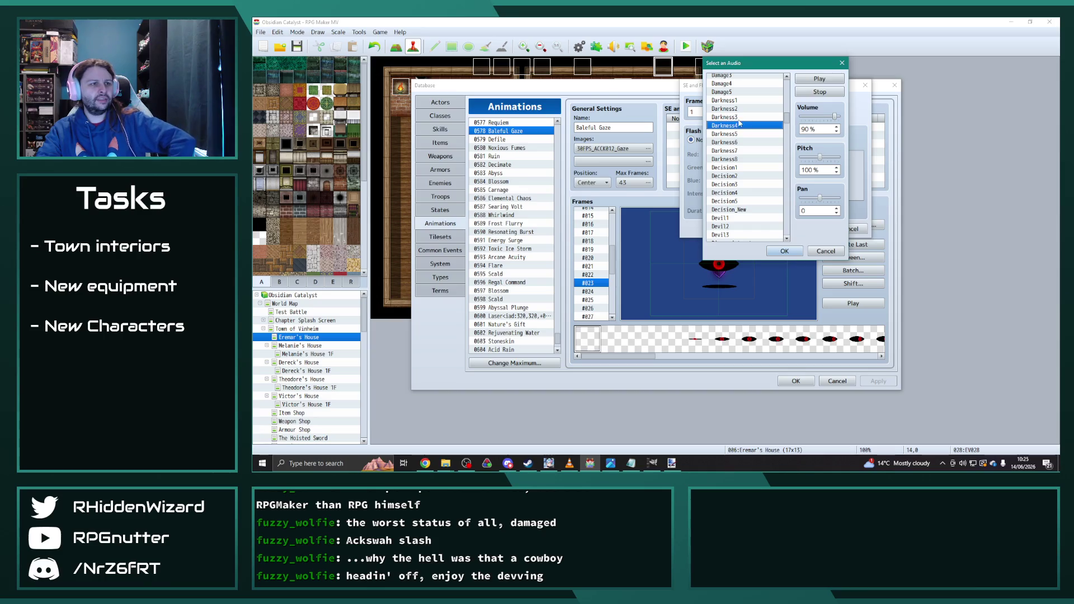
pyautogui.press('Up')
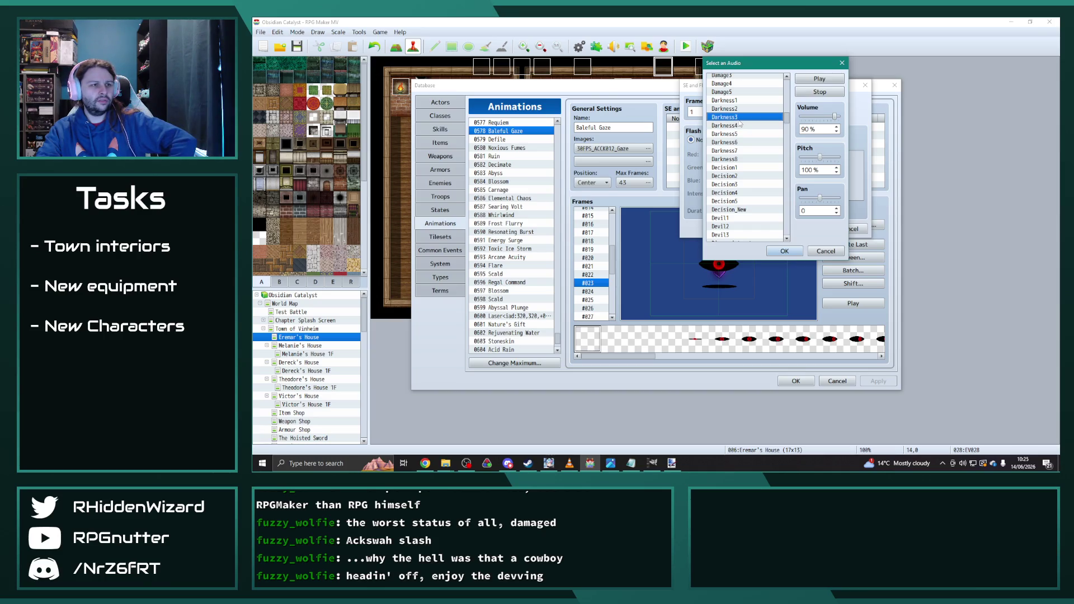
pyautogui.click(740, 124)
pyautogui.click(784, 251)
# - Set the cue's frame to 23 and make the flash apply to the Target
pyautogui.doubleClick(699, 112)
pyautogui.write('23')
pyautogui.click(722, 140)
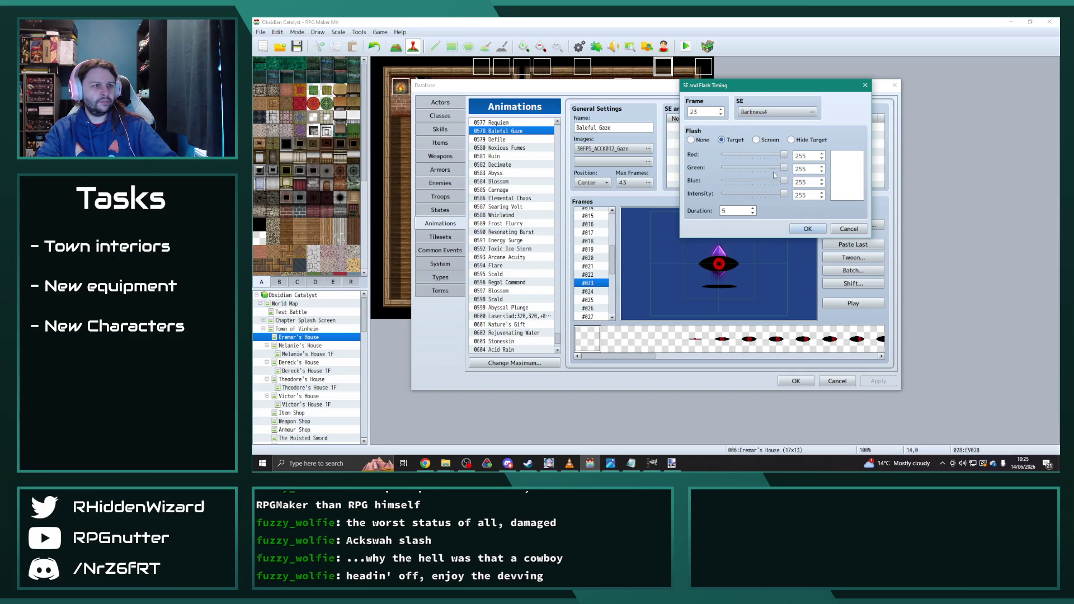
# - Make the frame-23 flash black (0,0,0) at intensity 153 and confirm the cue
pyautogui.moveTo(784, 155)
pyautogui.mouseDown()
pyautogui.moveTo(726, 155)
pyautogui.moveTo(725, 181)
pyautogui.mouseUp()
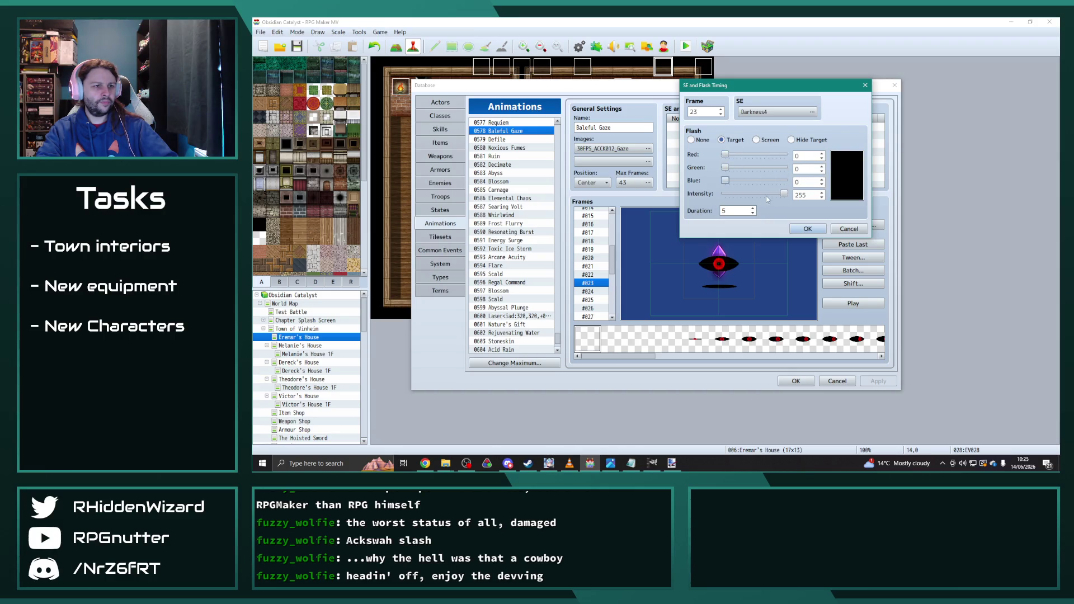
pyautogui.moveTo(785, 195); pyautogui.dragTo(763, 196)
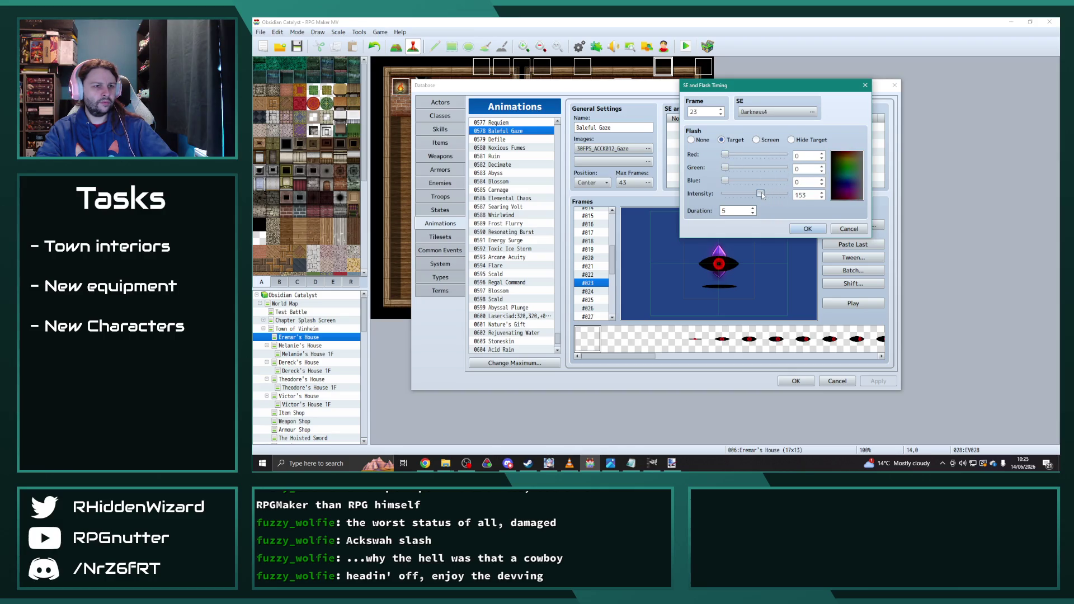
pyautogui.click(809, 229)
pyautogui.click(855, 303)
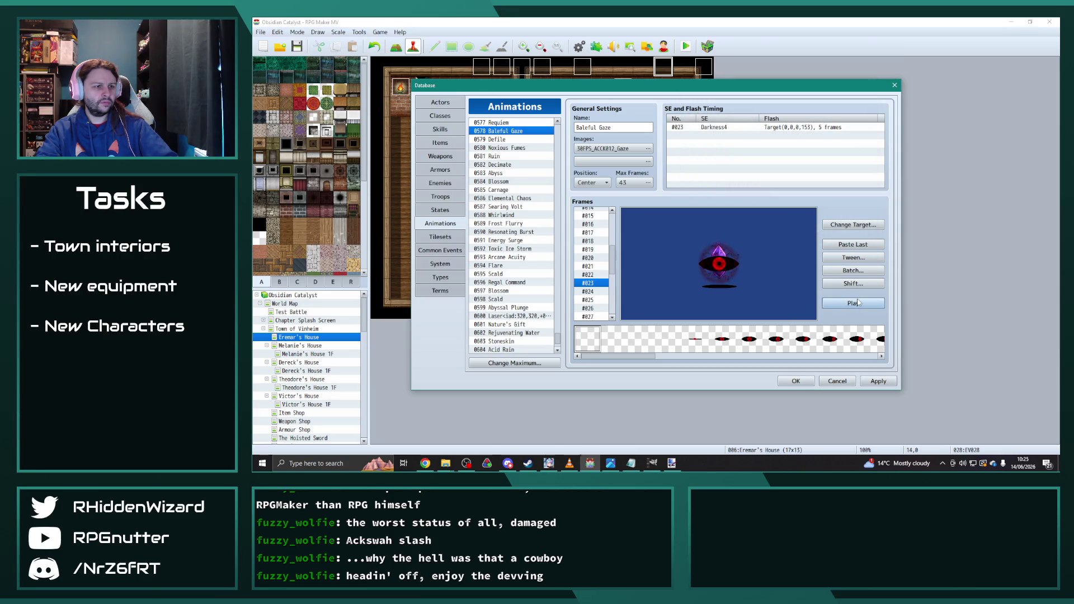
# - Start a new sound cue at frame #003, auditioning Attack1
pyautogui.scroll(5, 585, 221)
pyautogui.click(588, 212)
pyautogui.press('Down')
pyautogui.press('Down')
pyautogui.press('Down')
pyautogui.press('Up')
pyautogui.press('Up')
pyautogui.press('Down')
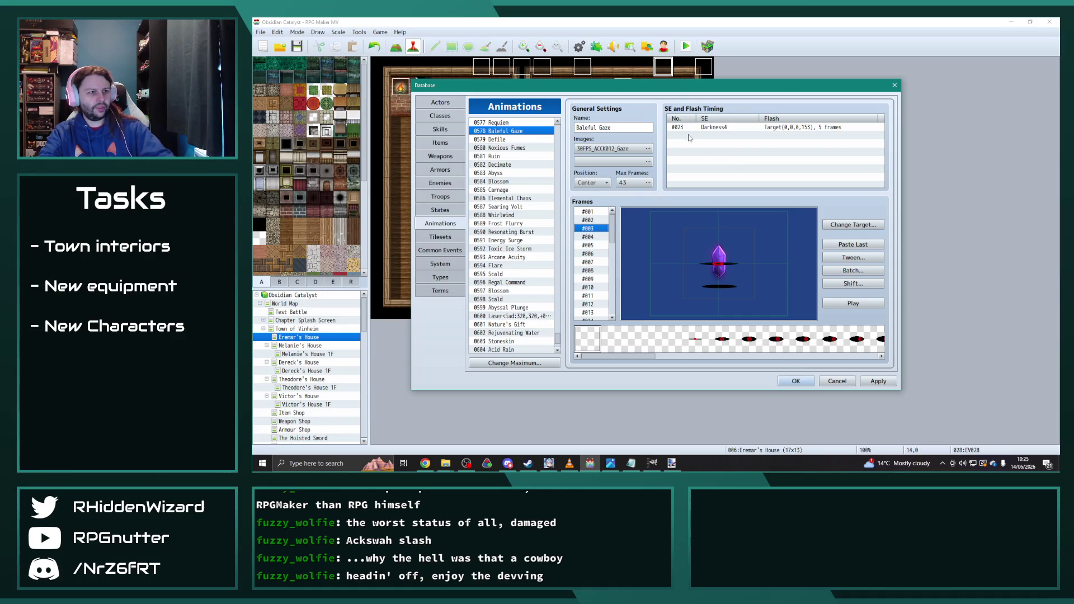
pyautogui.doubleClick(690, 138)
pyautogui.click(767, 113)
pyautogui.click(745, 120)
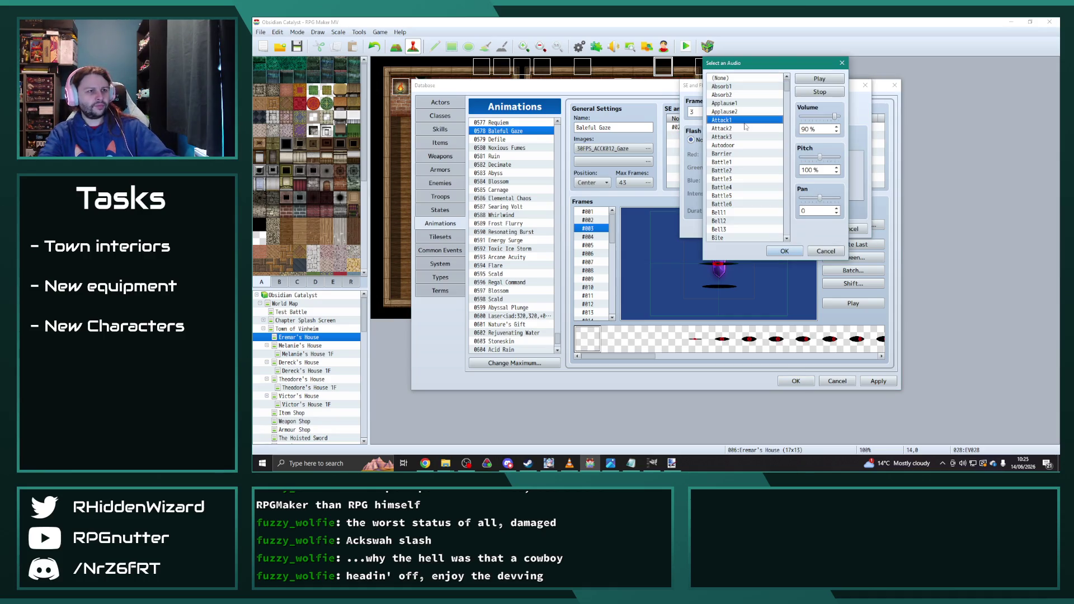
# - Audition the Attack, Applause, Barrier, Battle and Bite sounds, settling on Blind
pyautogui.click(740, 137)
pyautogui.click(737, 112)
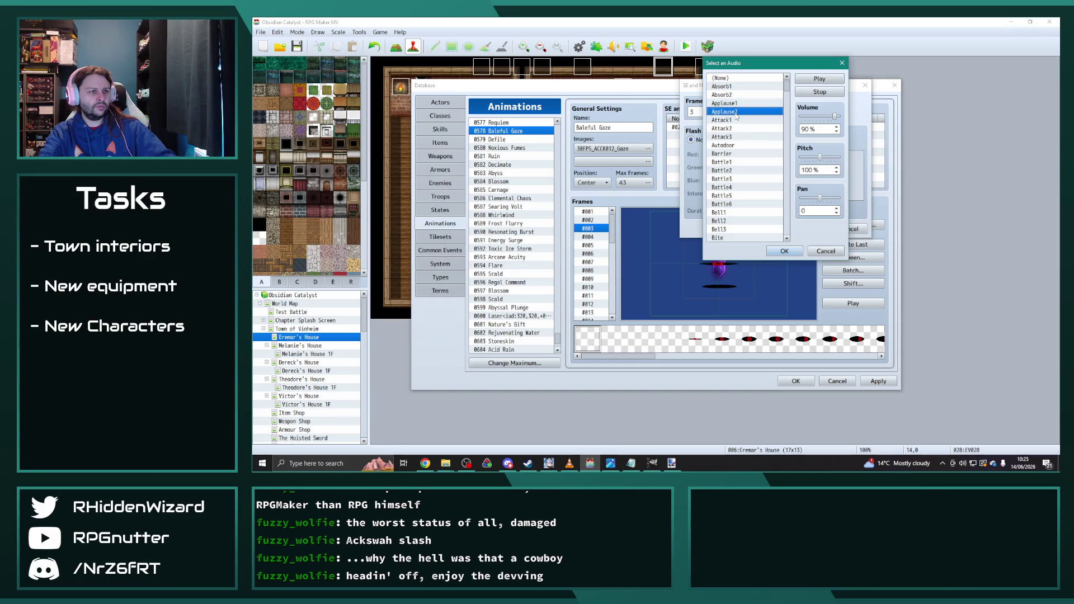
pyautogui.click(734, 155)
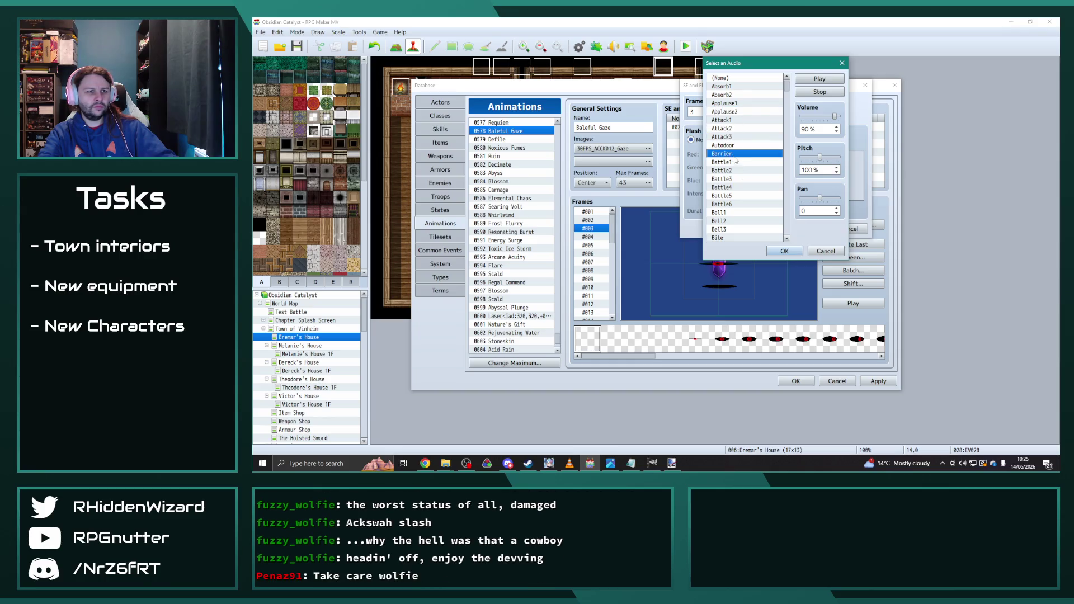
pyautogui.scroll(-2, 735, 159)
pyautogui.click(739, 163)
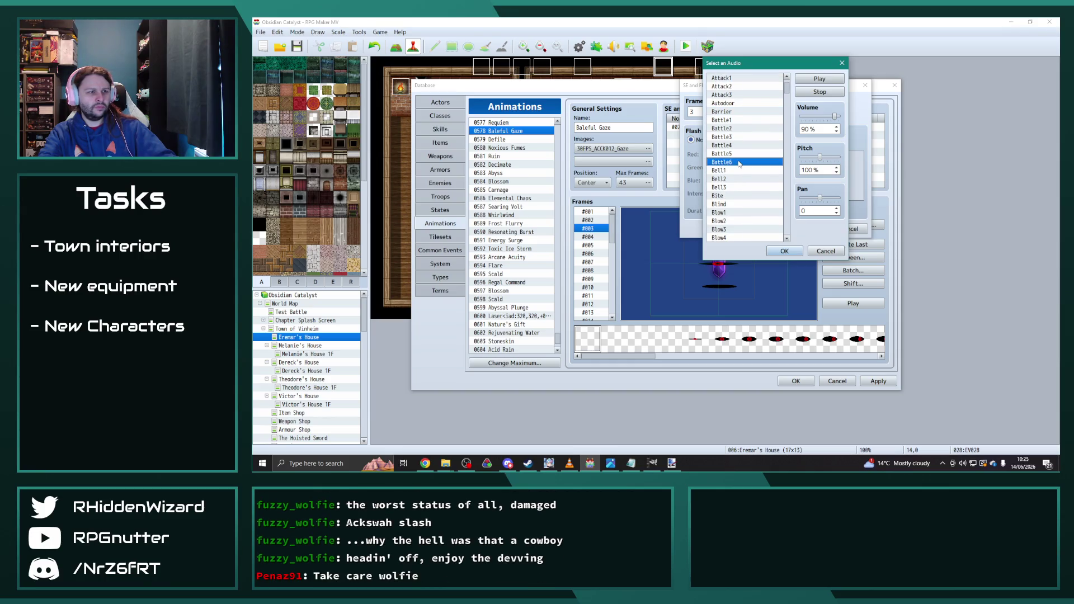
pyautogui.click(732, 121)
pyautogui.click(739, 128)
pyautogui.click(740, 137)
pyautogui.scroll(-2, 737, 163)
pyautogui.click(732, 155)
pyautogui.click(736, 162)
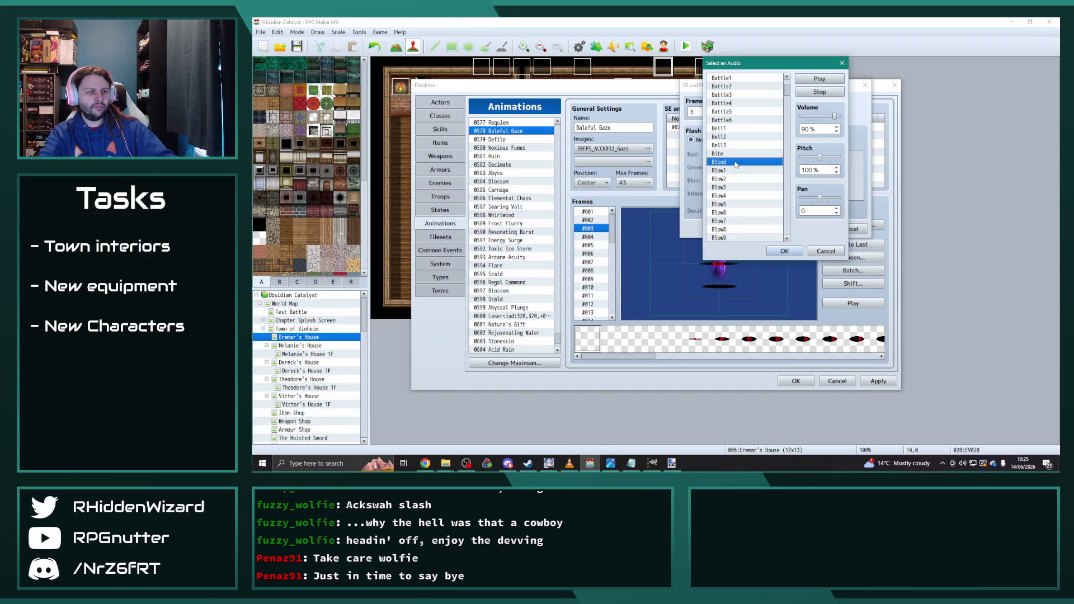
# - Confirm the frame-3 Blind cue and preview the animation three times
pyautogui.scroll(-2, 735, 164)
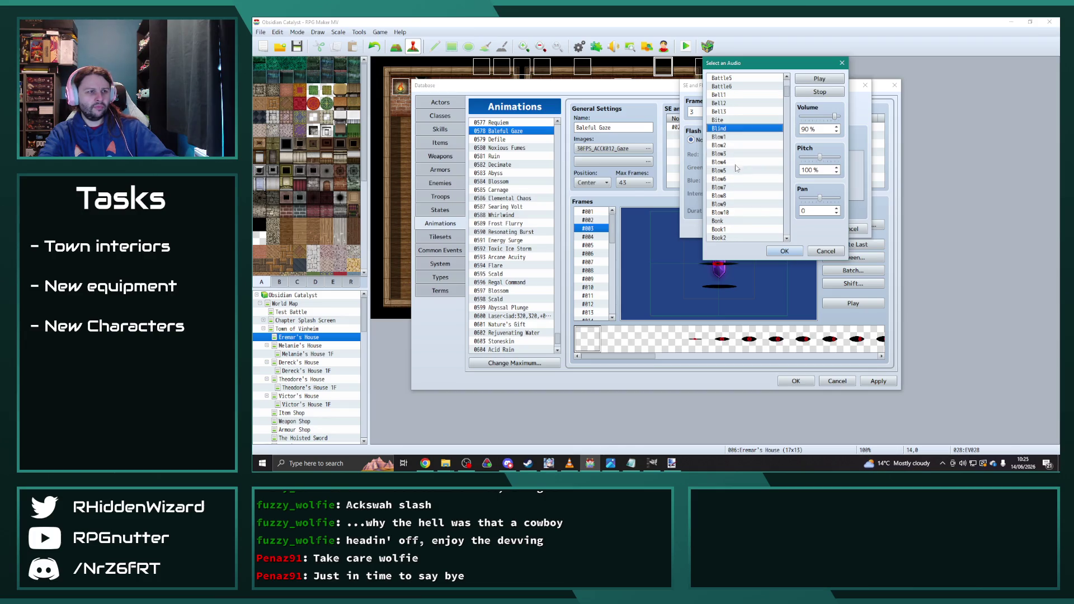
pyautogui.click(784, 251)
pyautogui.click(799, 230)
pyautogui.click(859, 303)
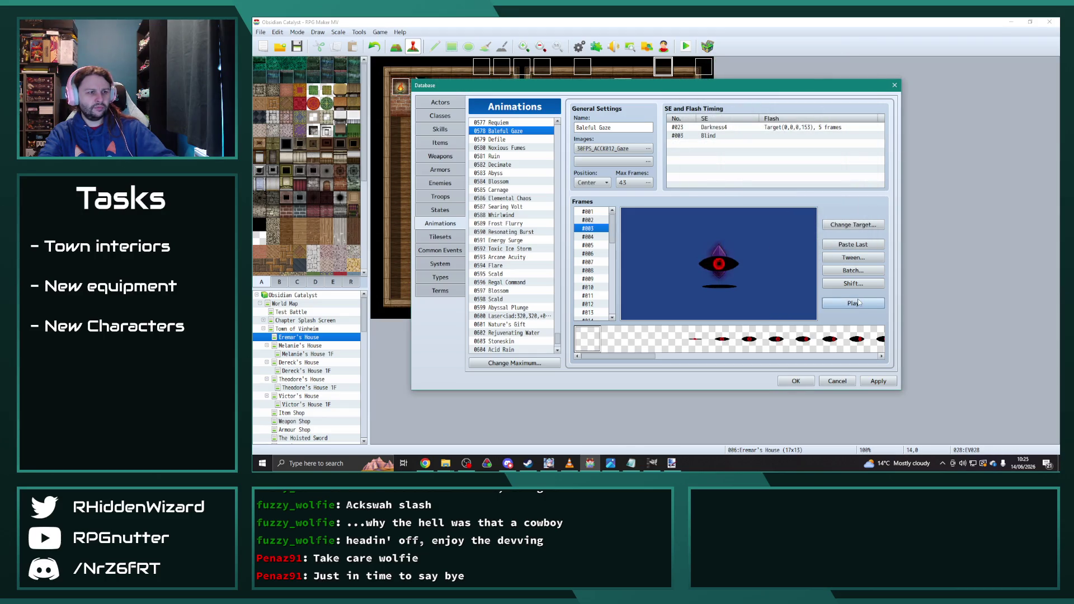
pyautogui.click(859, 303)
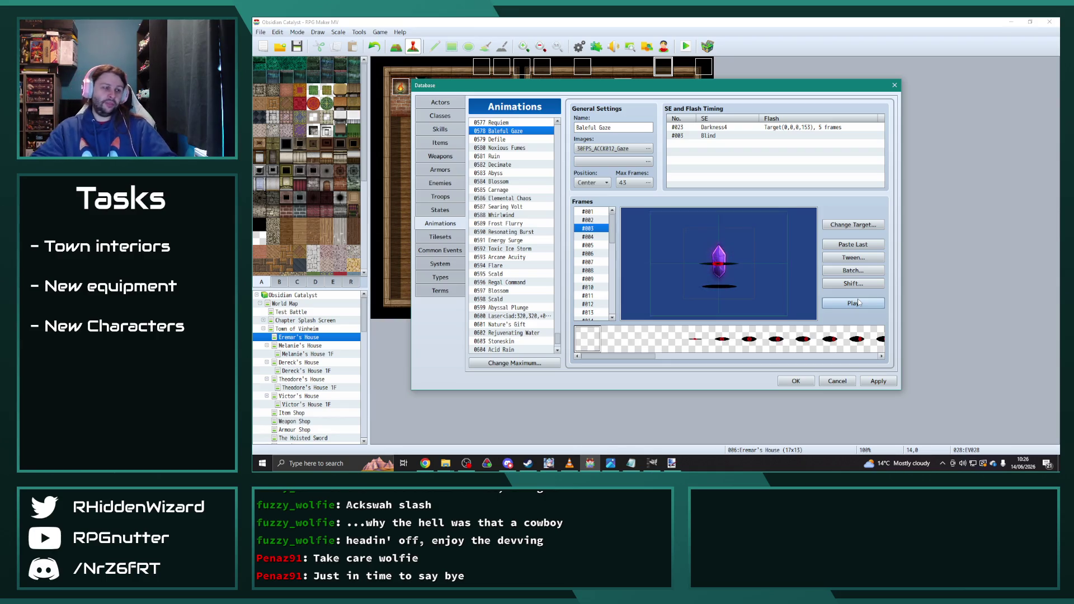
pyautogui.click(859, 302)
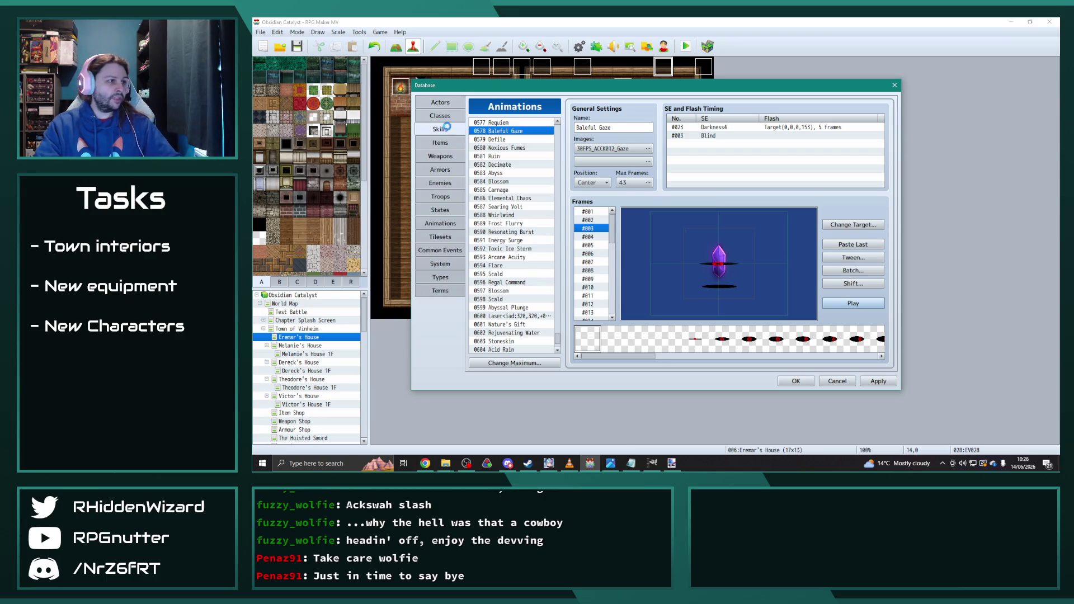
# - Give skill 0828 the 0578 Baleful Gaze animation
pyautogui.click(440, 129)
pyautogui.moveTo(560, 206)
pyautogui.mouseDown()
pyautogui.moveTo(559, 179)
pyautogui.moveTo(554, 260)
pyautogui.mouseUp()
pyautogui.scroll(-10, 551, 266)
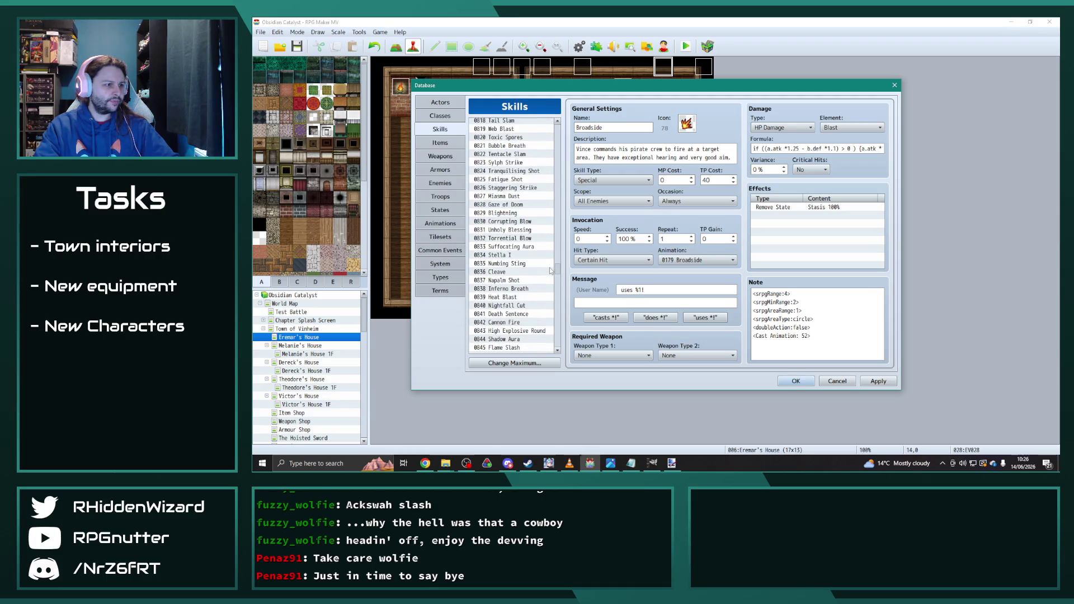
pyautogui.click(524, 205)
pyautogui.click(699, 260)
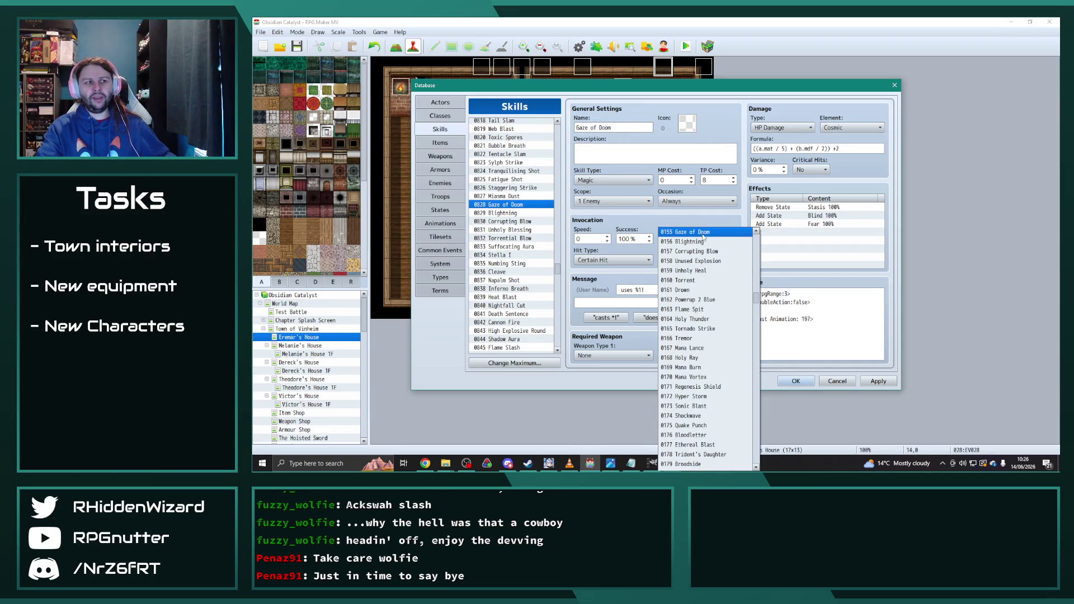
pyautogui.moveTo(757, 300); pyautogui.dragTo(756, 466)
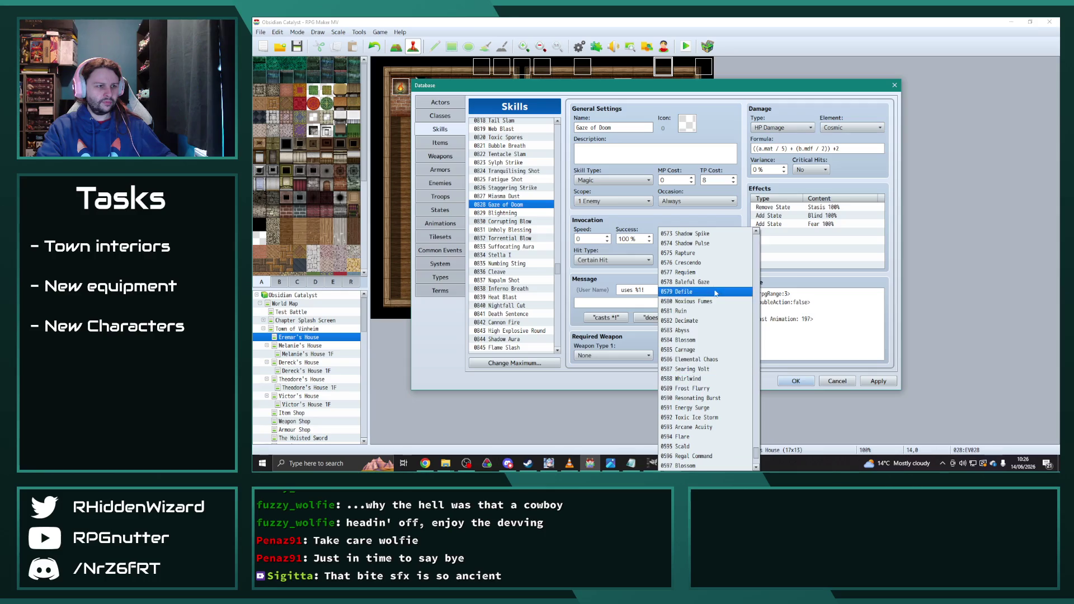
pyautogui.click(715, 282)
# - Rename the skill to Baleful Gaze and apply the changes
pyautogui.tripleClick(627, 128)
pyautogui.write('Ba')
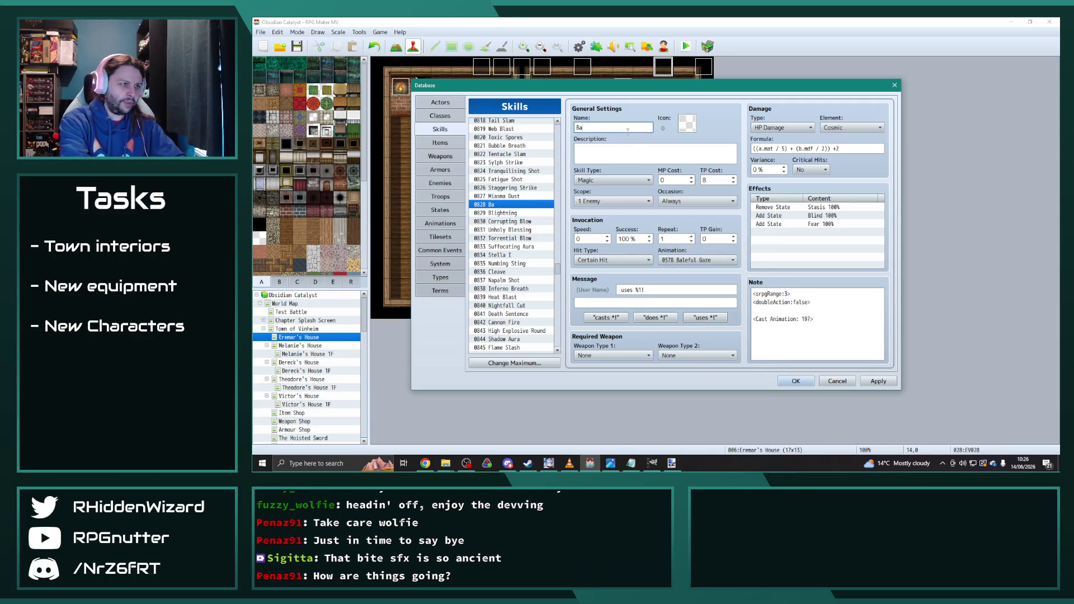
pyautogui.write('leful Gaze')
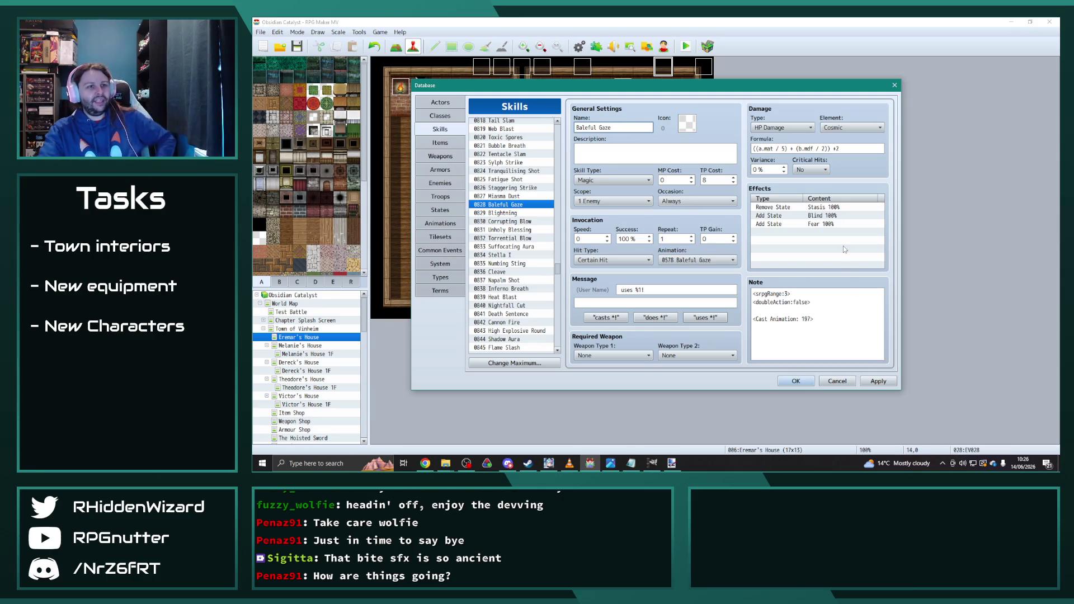
pyautogui.click(878, 381)
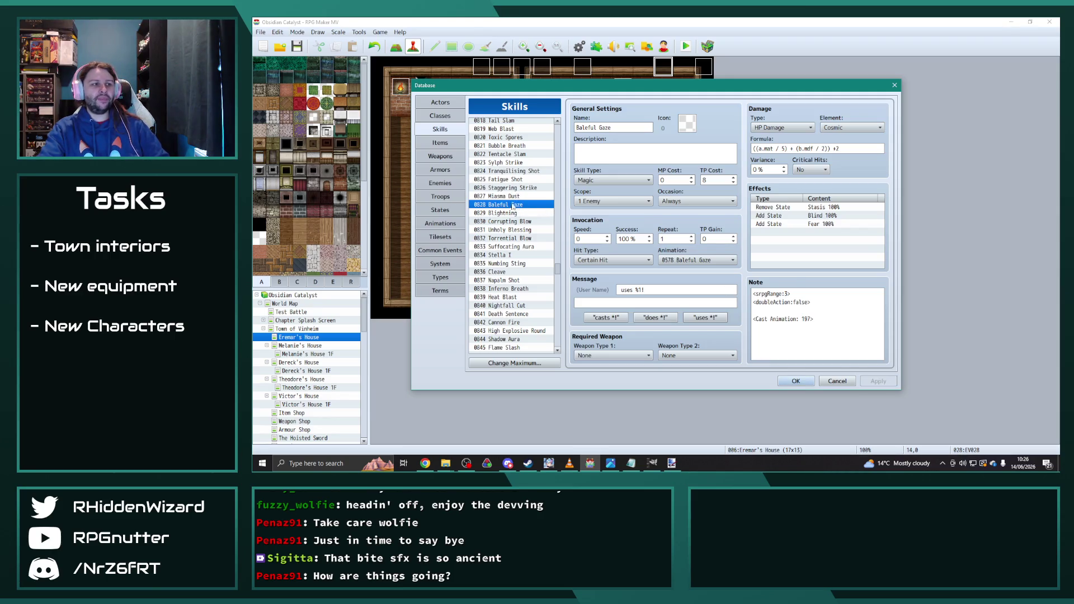
pyautogui.click(441, 224)
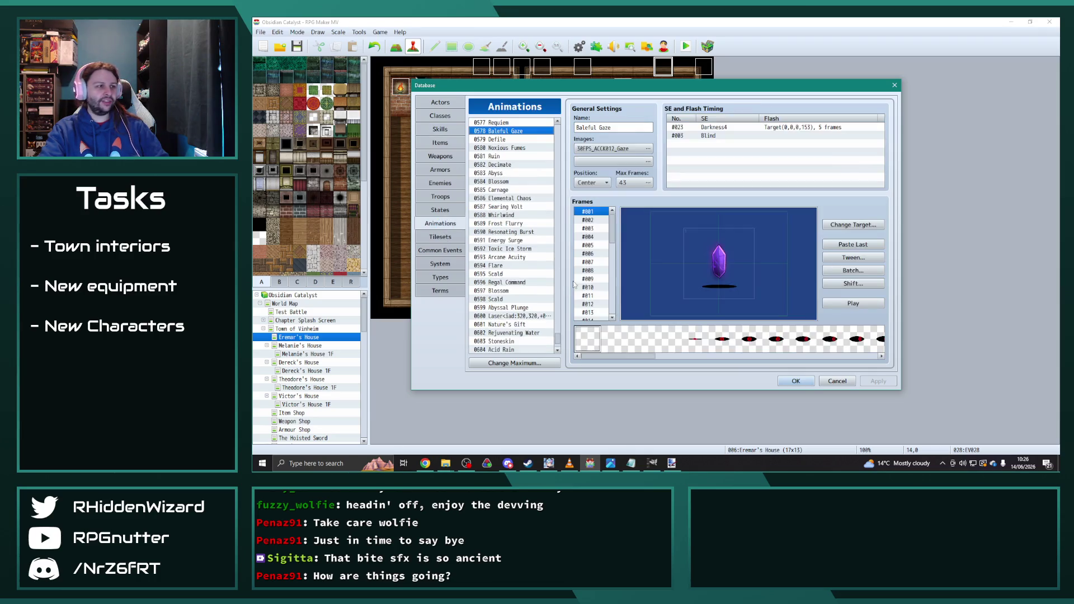
# - Show 0584 Blossom, then preview the 0582 Decimate animation
pyautogui.click(511, 181)
pyautogui.click(500, 165)
pyautogui.click(853, 303)
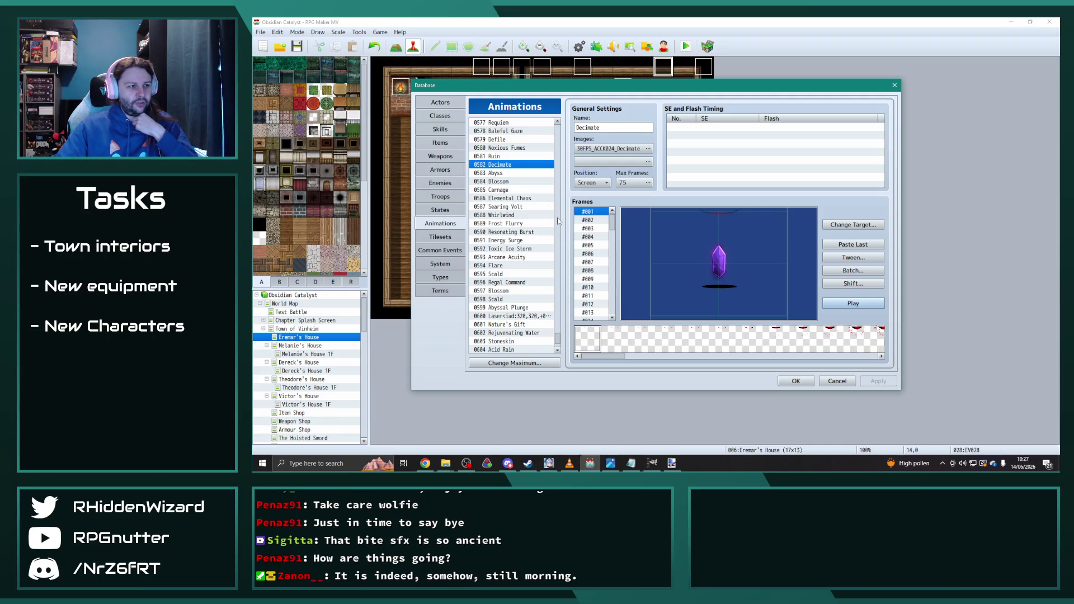
# - Bring the animations image folder forward and move the database window left
pyautogui.moveTo(446, 470)
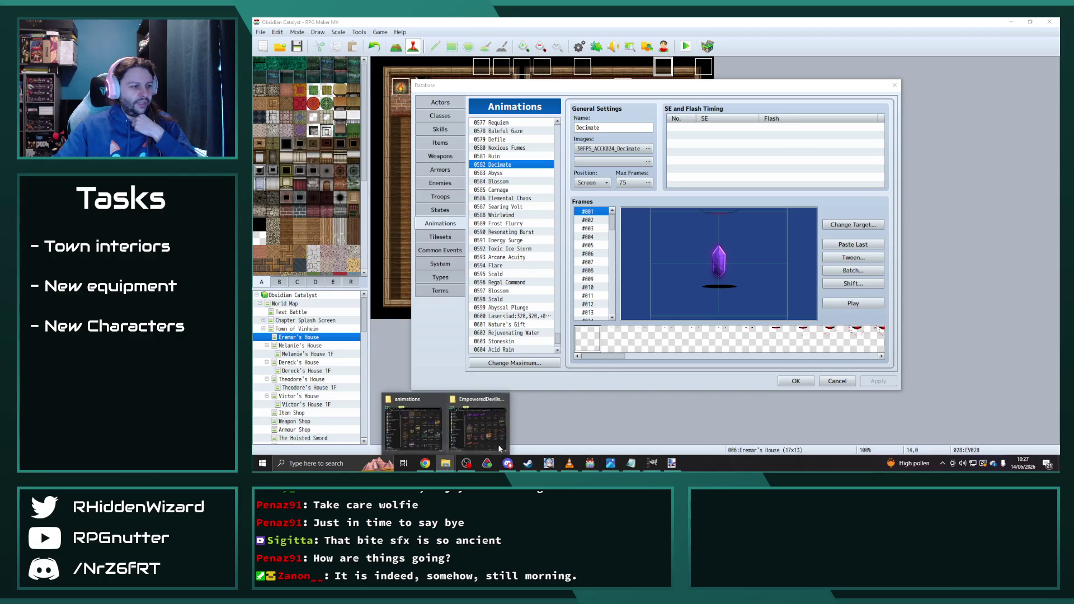
pyautogui.click(422, 431)
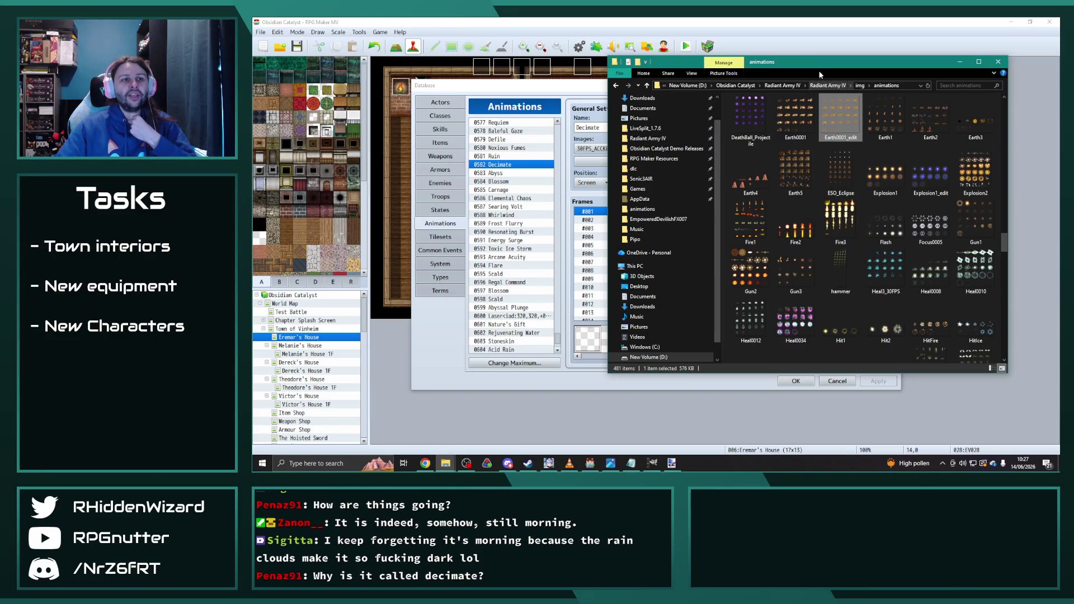
pyautogui.moveTo(590, 85); pyautogui.dragTo(506, 89)
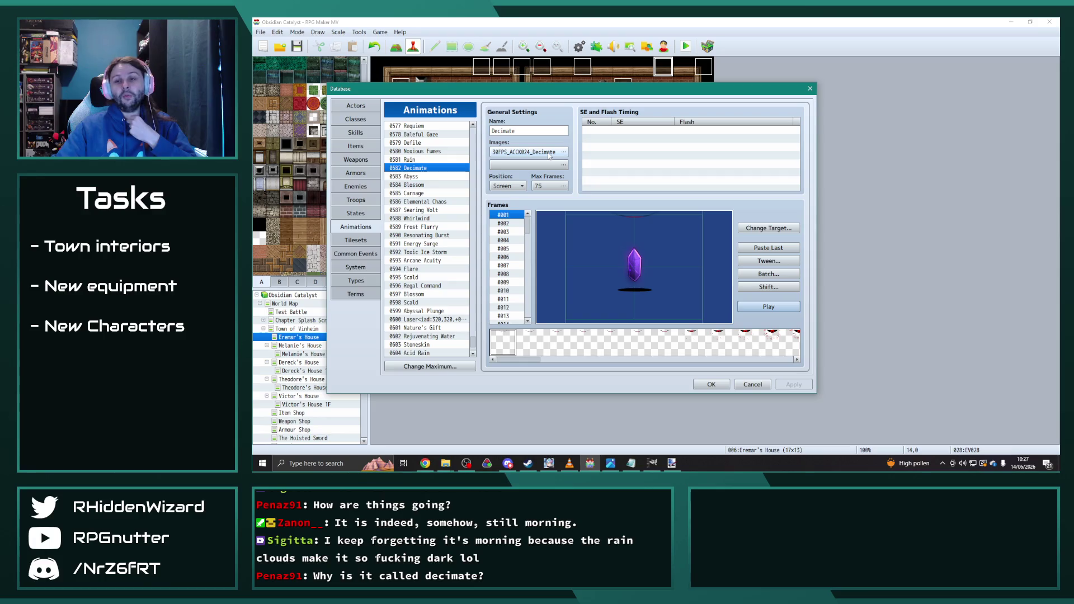
# - Preview the 0583 Abyss and 0584 Blossom animations, viewing 0585 Carnage in between
pyautogui.click(419, 177)
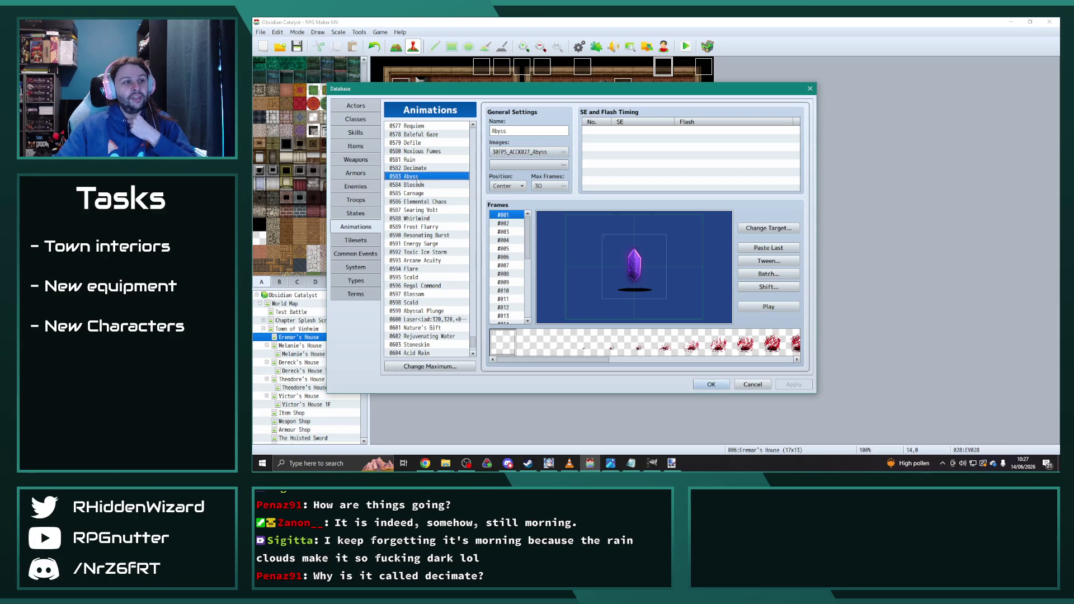
pyautogui.click(784, 308)
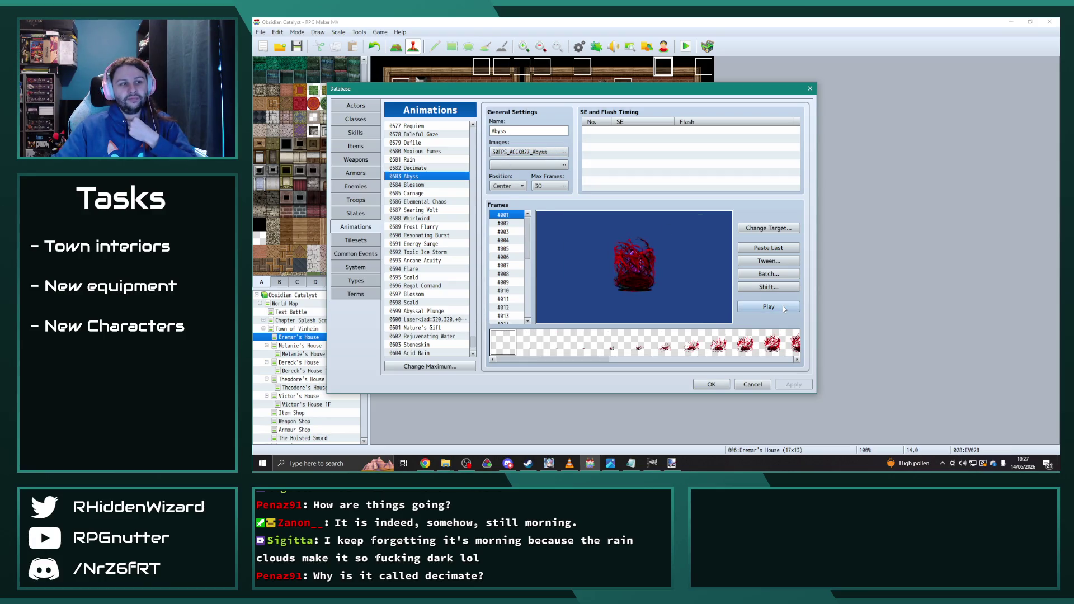
pyautogui.click(416, 193)
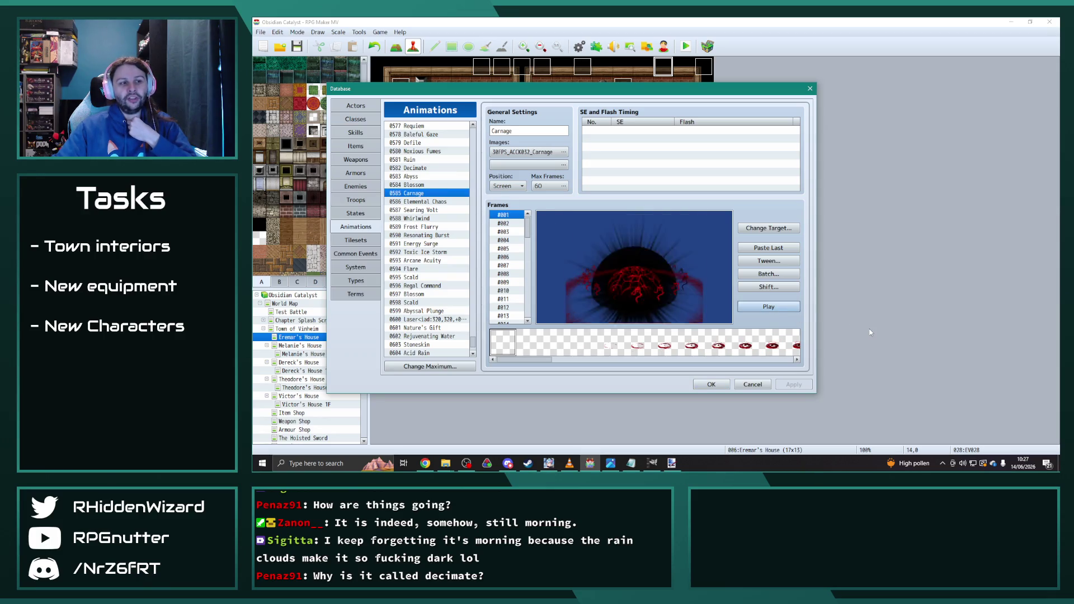
pyautogui.click(426, 187)
pyautogui.click(769, 307)
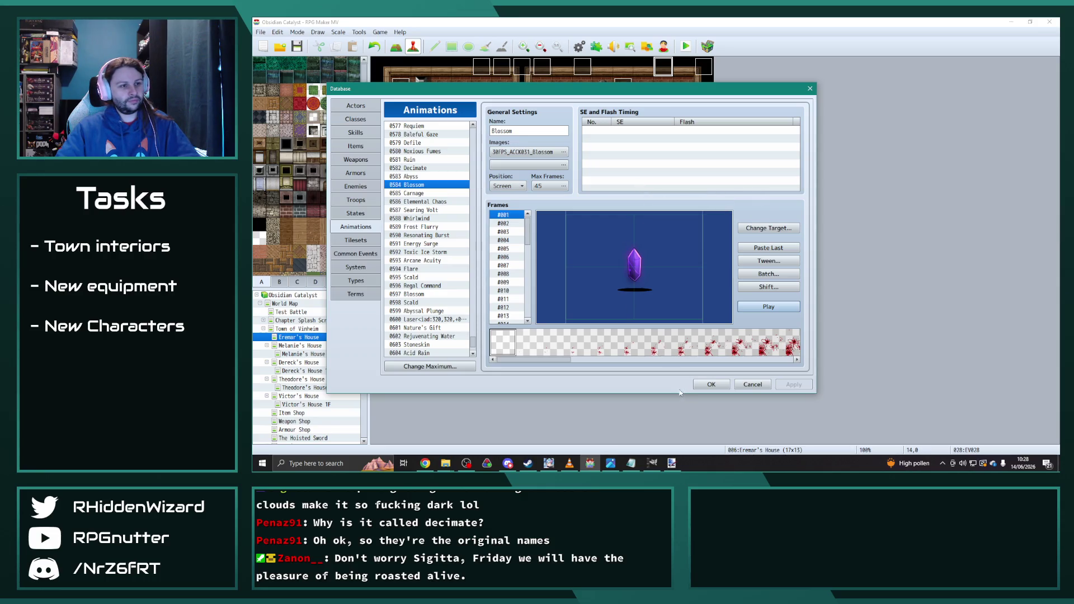
pyautogui.click(632, 464)
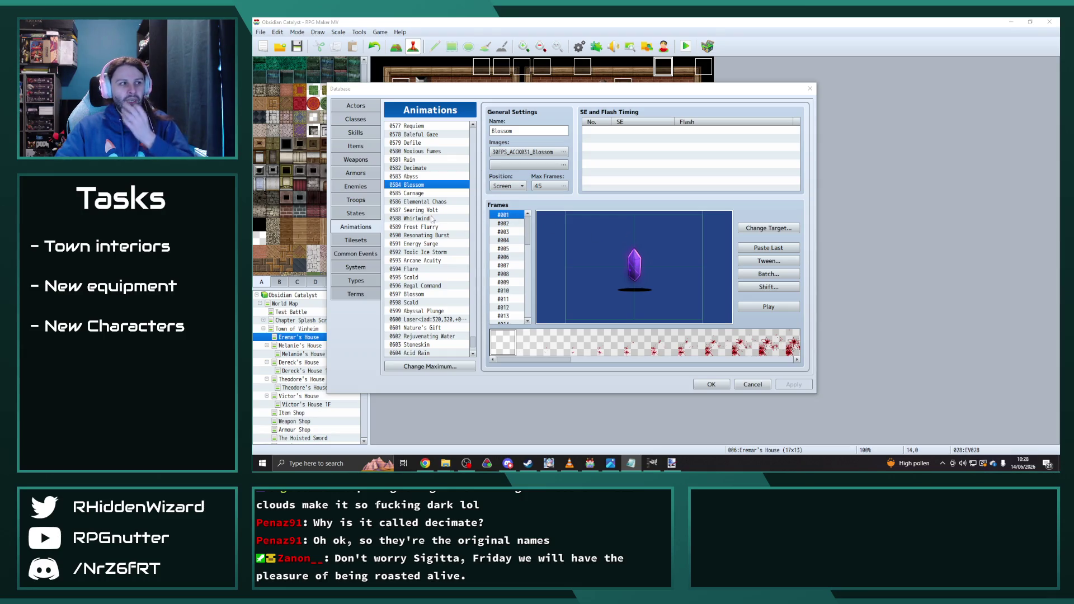
pyautogui.hotkey('alt', 'Tab')
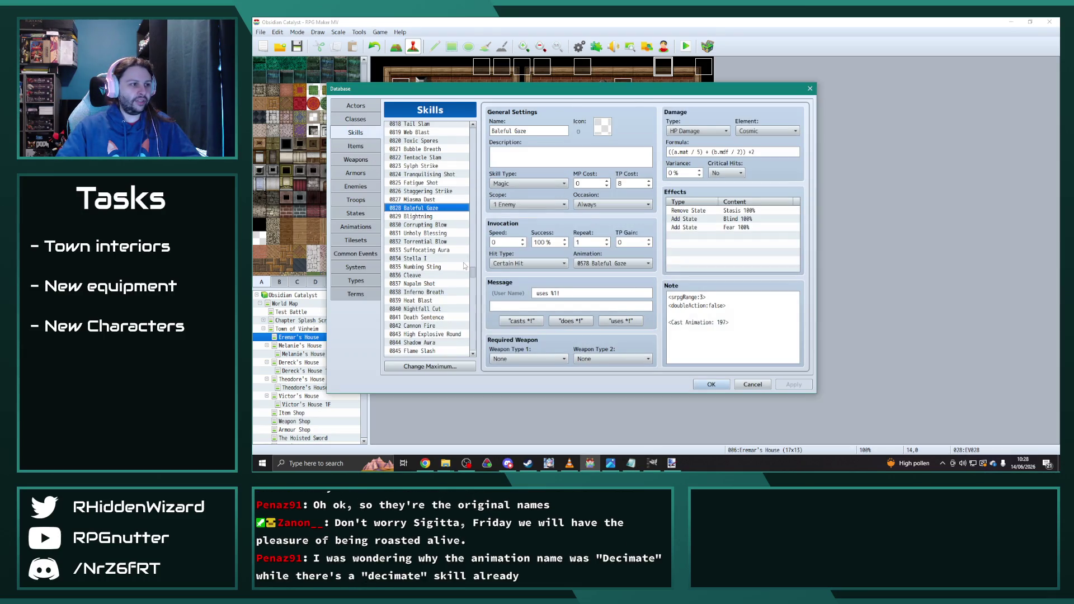
# - Compare skills 0822 Tentacle Slam and 0818 Tail Slam, then raise the animations folder window
pyautogui.scroll(2, 434, 221)
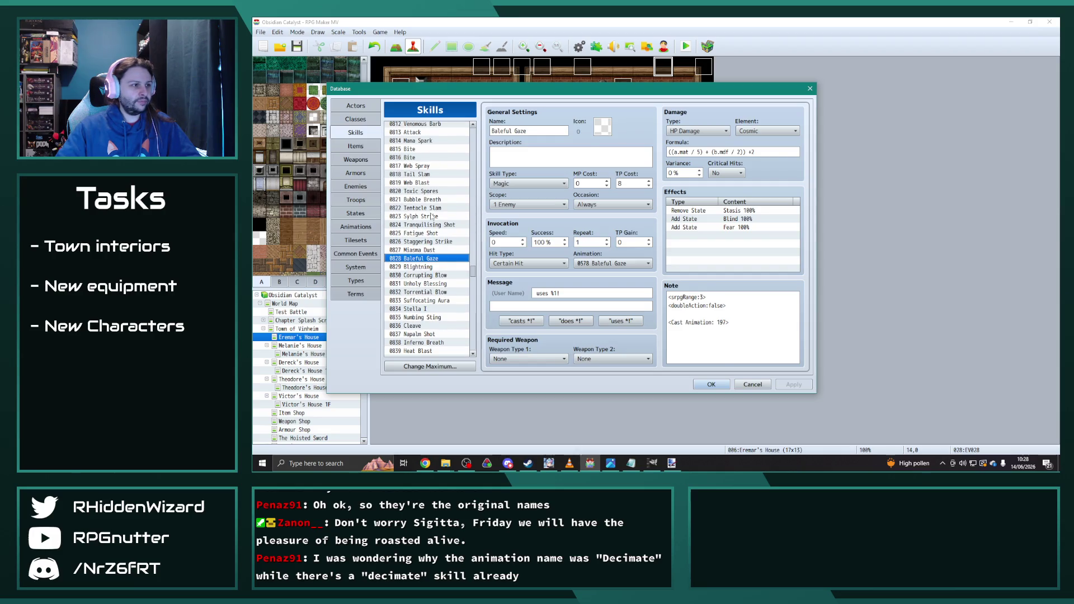
pyautogui.click(430, 208)
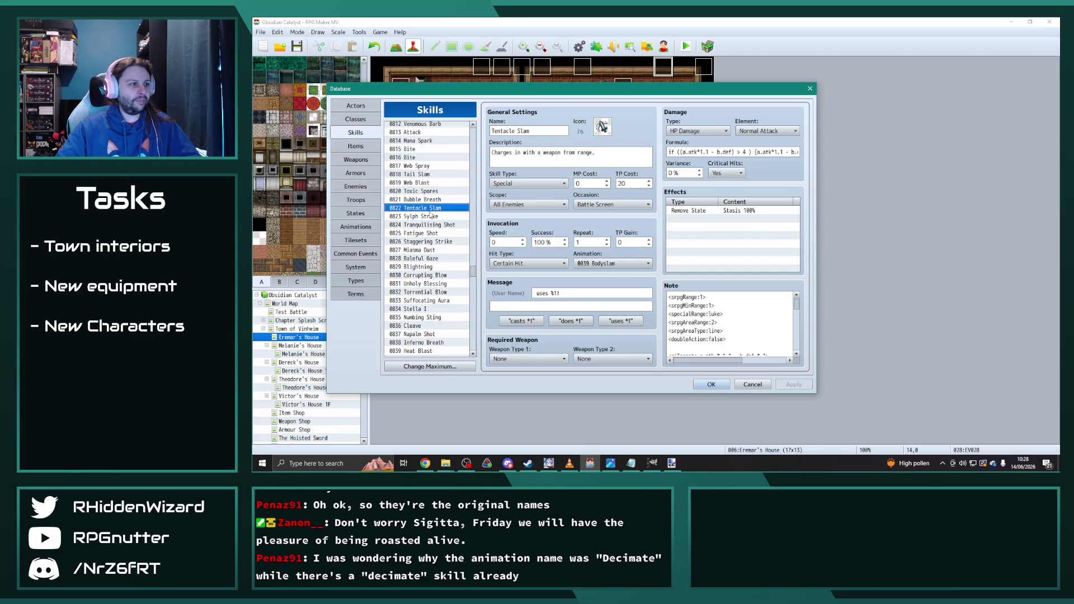
pyautogui.click(426, 176)
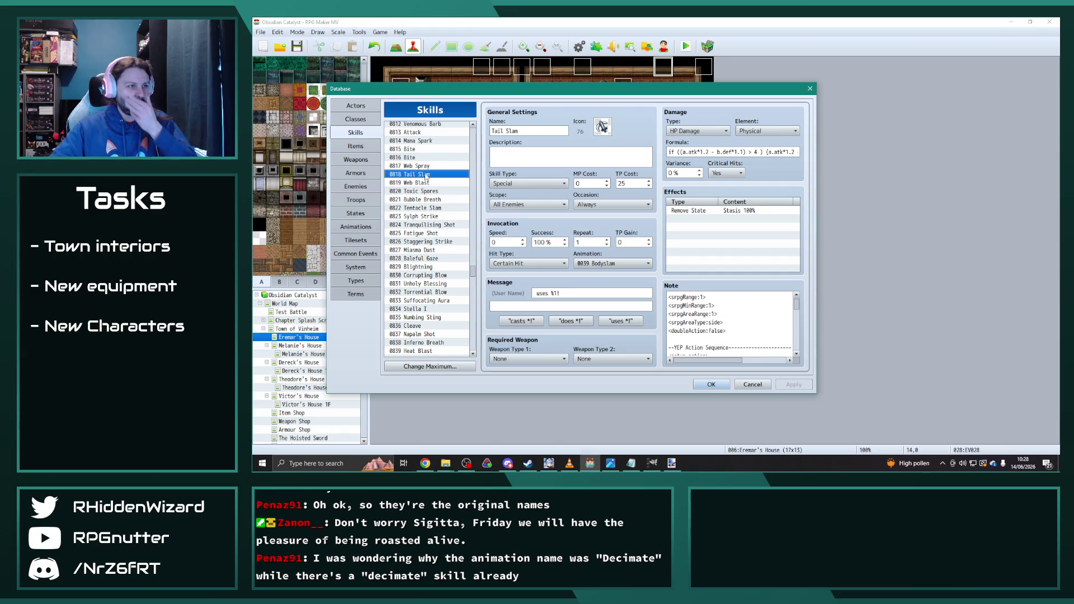
pyautogui.click(432, 209)
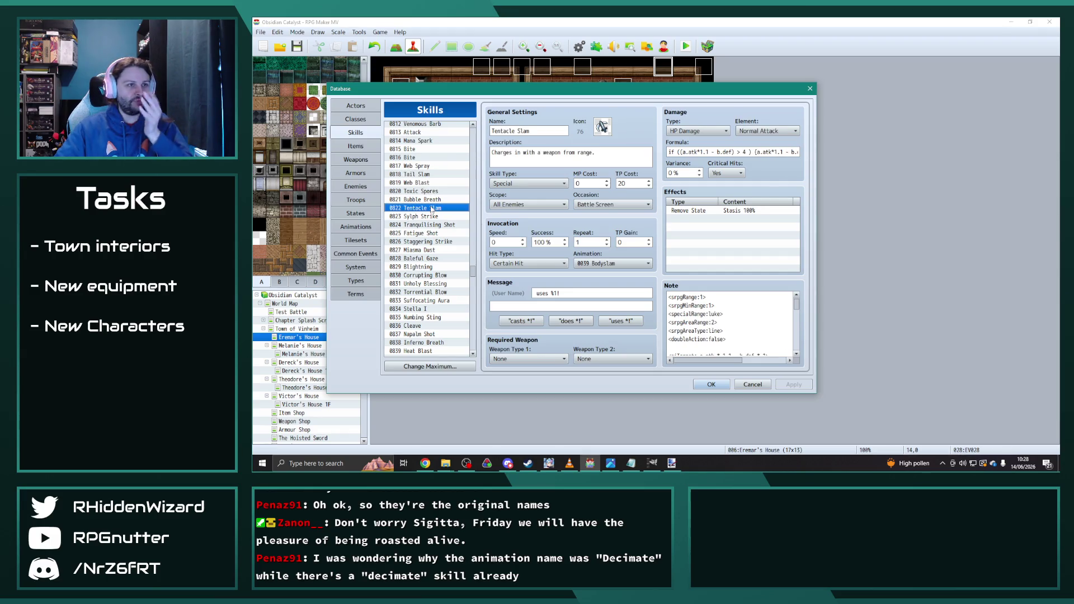
pyautogui.click(431, 176)
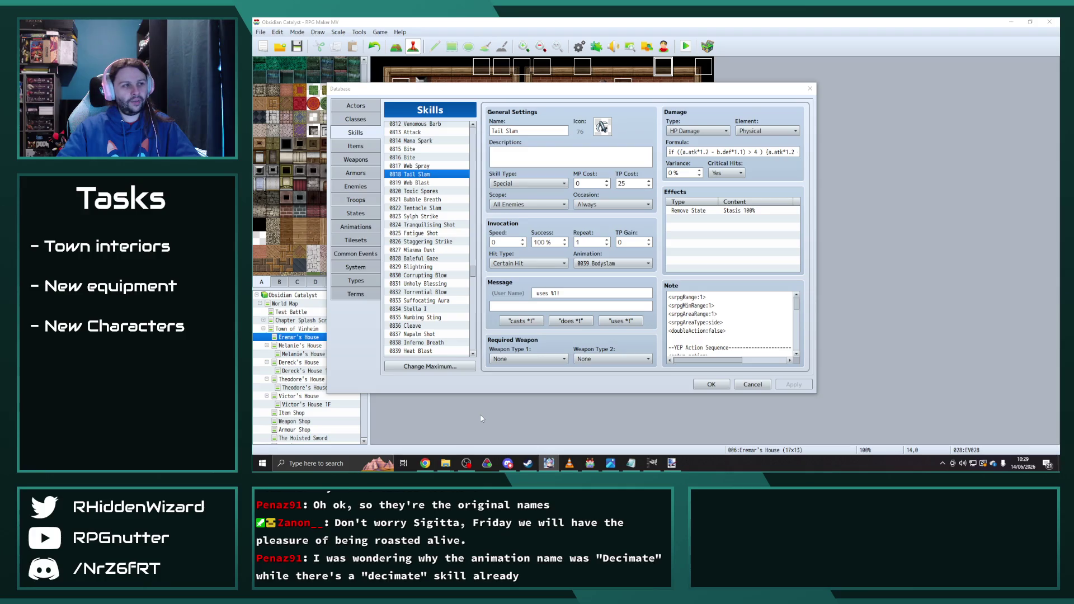
pyautogui.moveTo(445, 464)
pyautogui.click(447, 436)
# - Navigate from the EmpoweredDevilishFX008 folder into Graphics > 01 Animations > Pipo
pyautogui.click(494, 429)
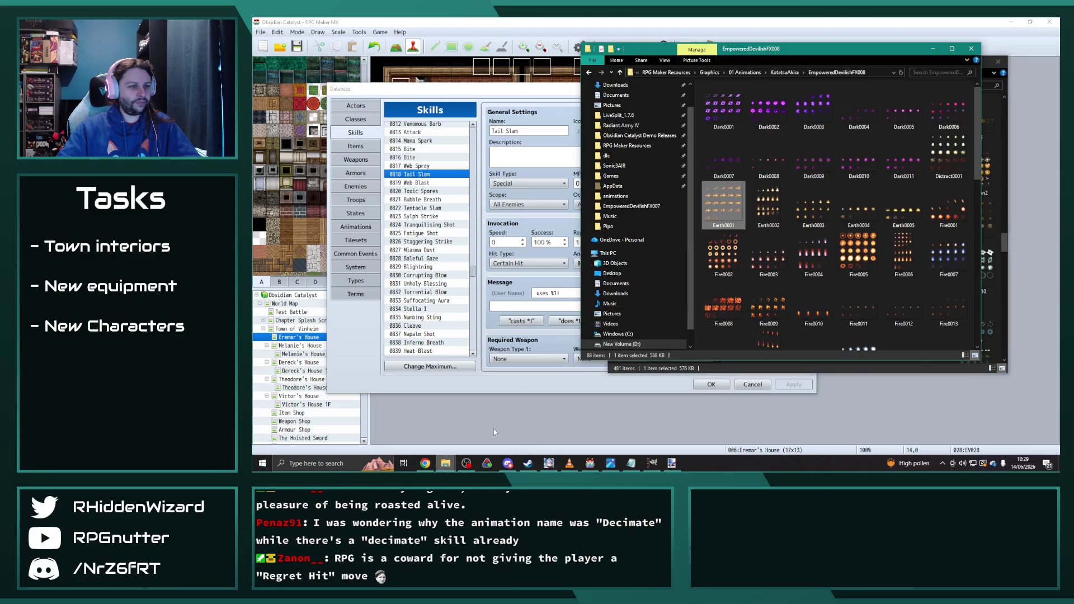
pyautogui.click(709, 73)
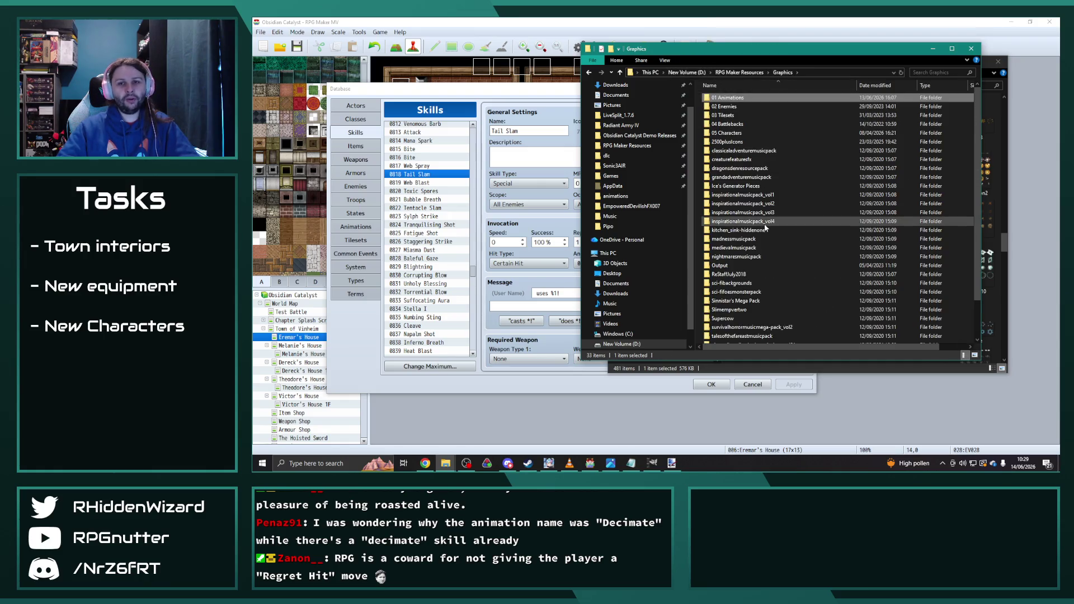
pyautogui.moveTo(765, 226)
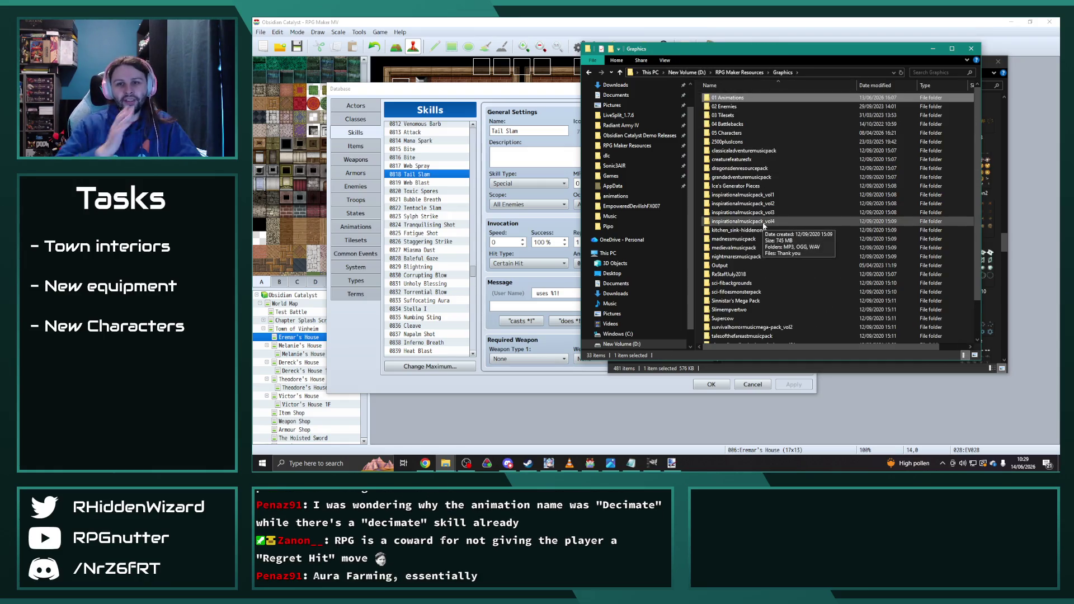
pyautogui.scroll(-2, 765, 241)
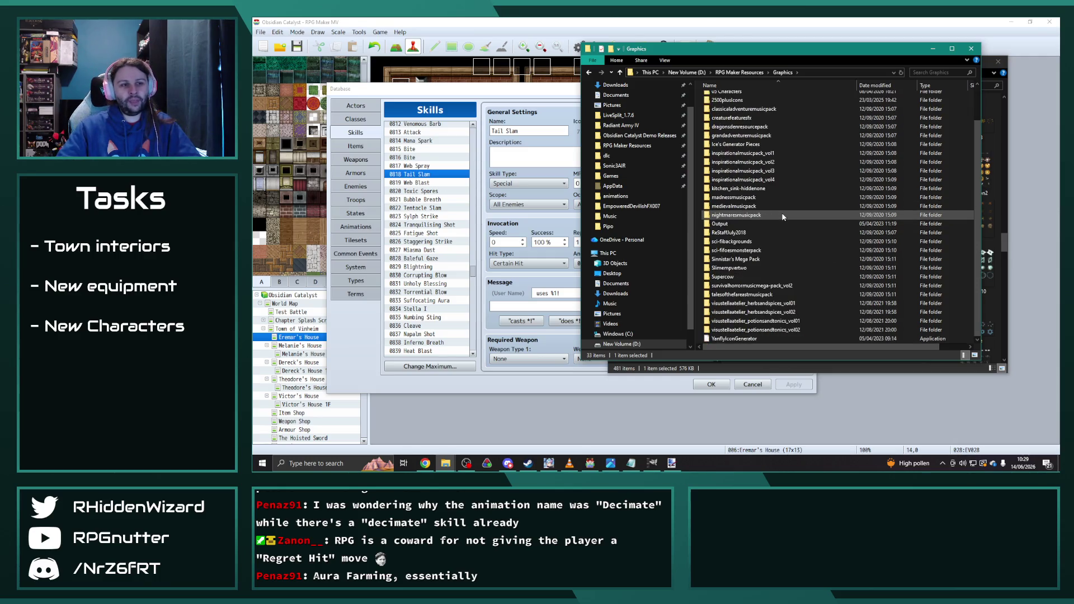
pyautogui.scroll(3, 767, 253)
pyautogui.doubleClick(728, 100)
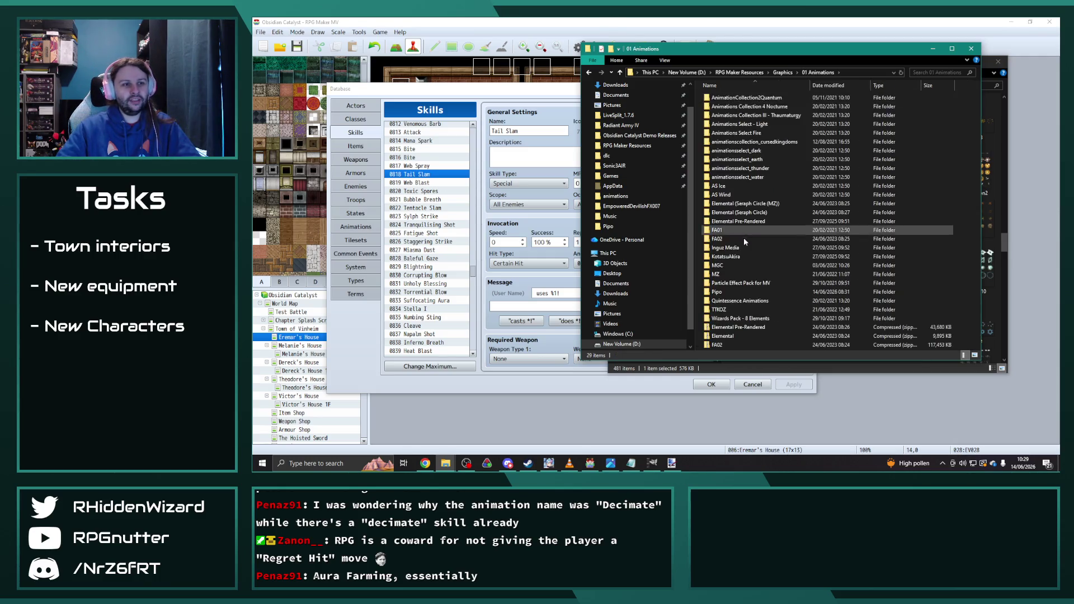
pyautogui.doubleClick(727, 292)
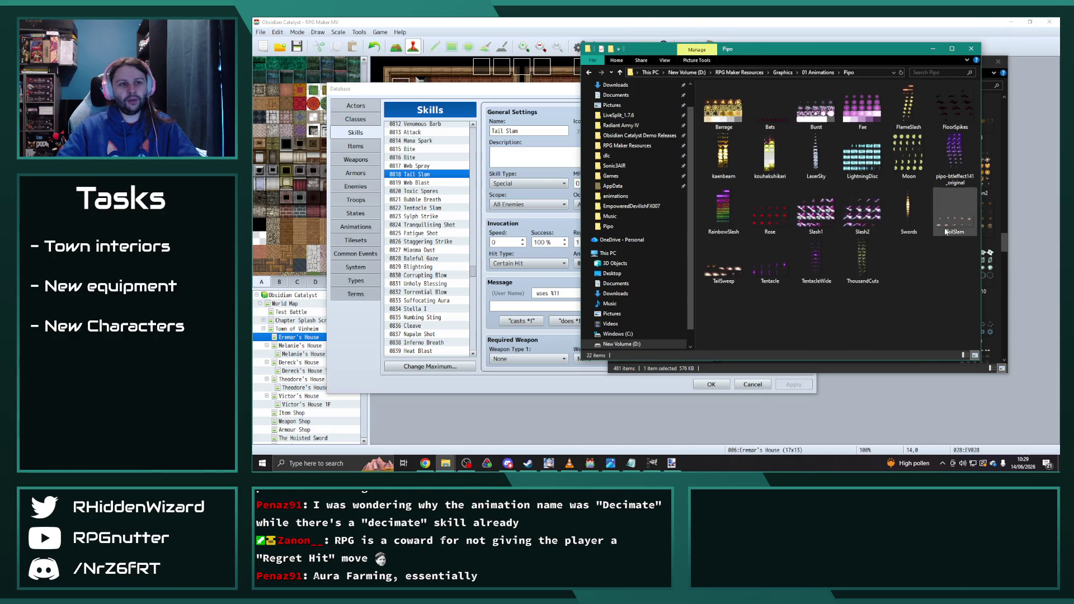
# - Select the TailSlam and TailSweep images, then bring the project's animations folder forward
pyautogui.click(955, 215)
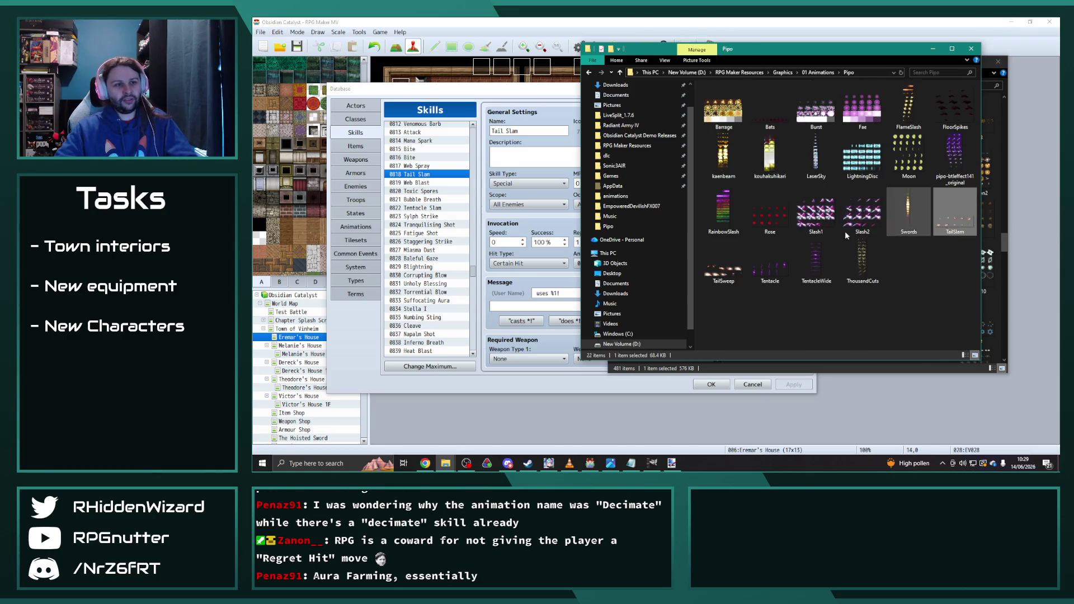
pyautogui.keyDown('ctrl'); pyautogui.click(723, 263); pyautogui.keyUp('ctrl')
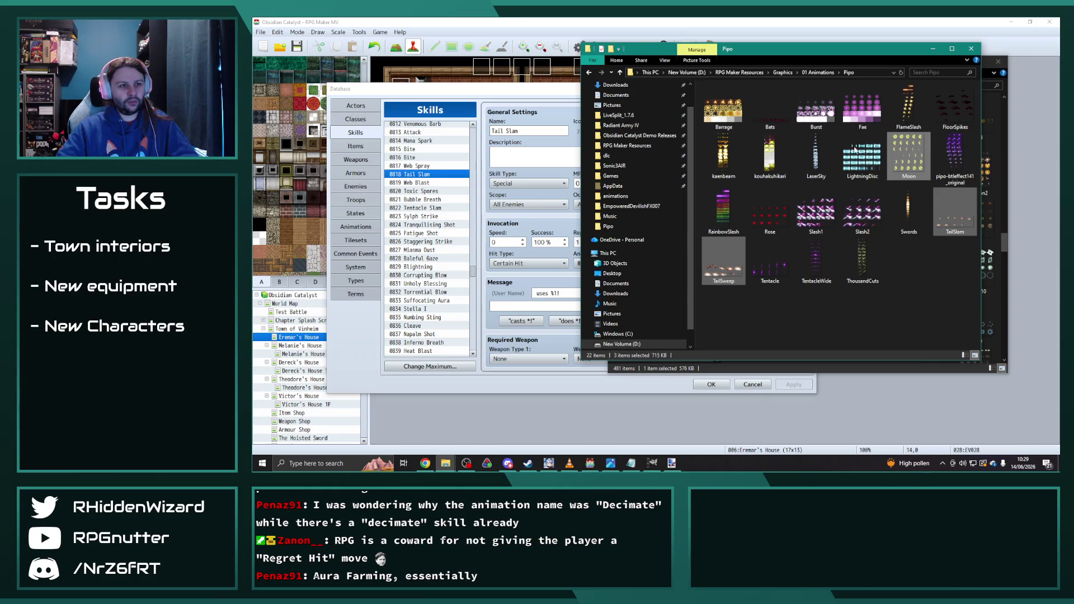
pyautogui.click(558, 95)
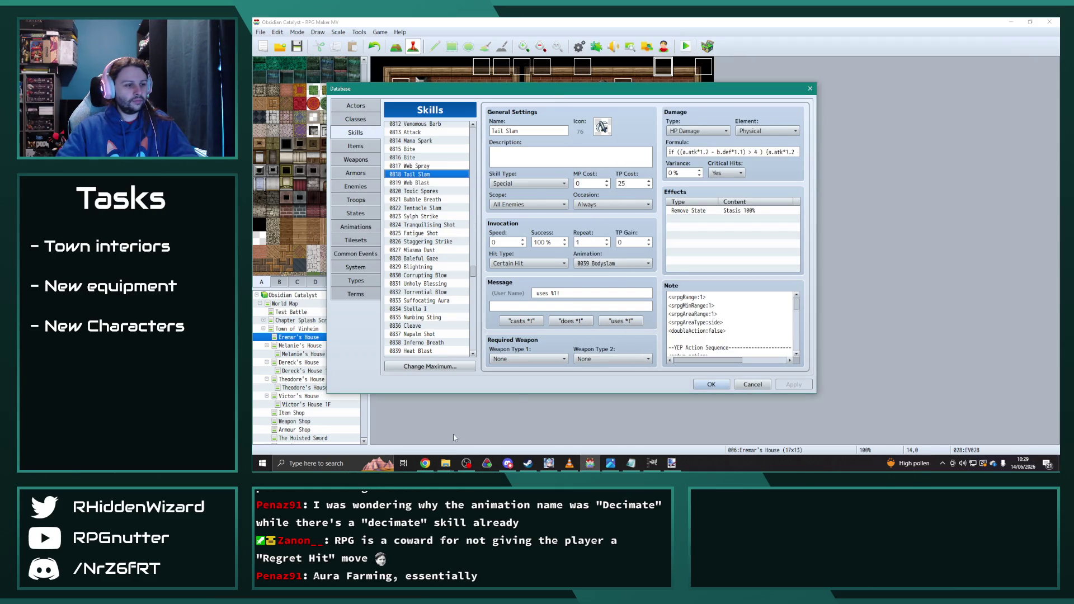
pyautogui.moveTo(445, 463)
pyautogui.click(475, 432)
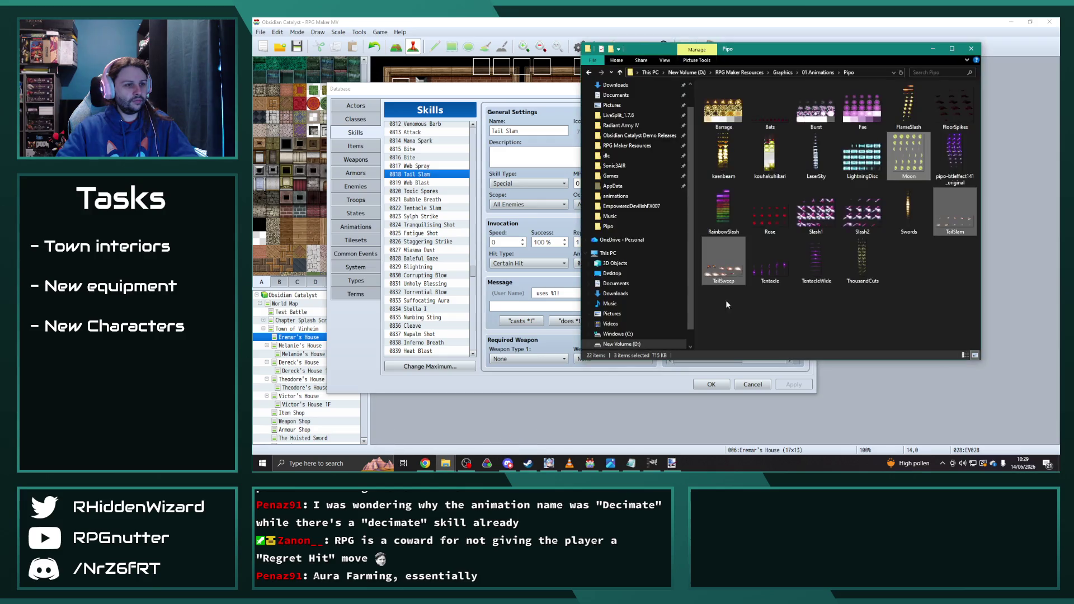
pyautogui.click(436, 433)
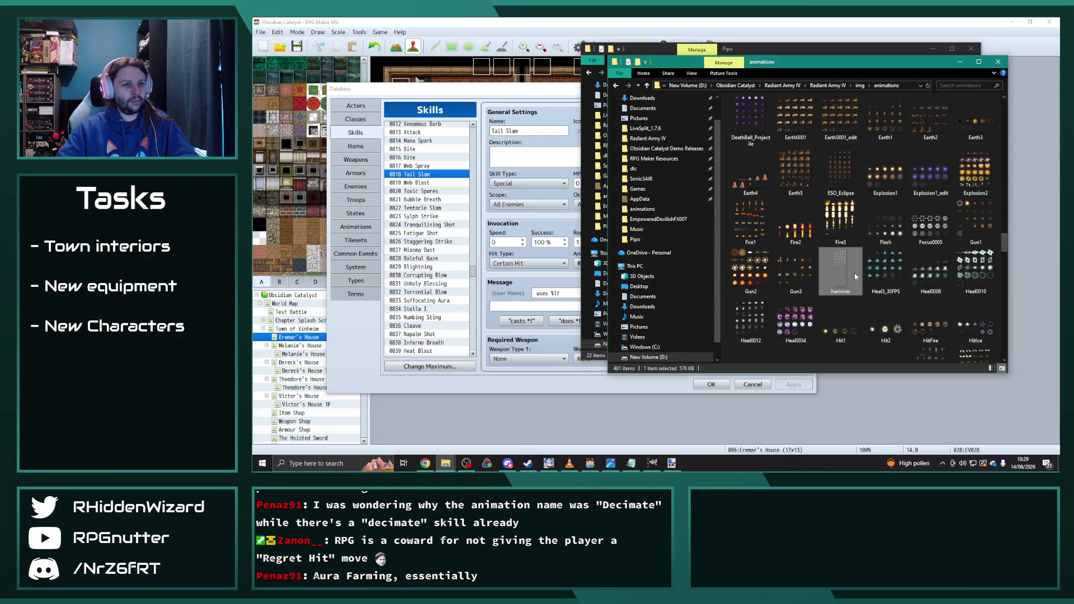
# - Select PE_ArrowSP2 and move the project folder aside to reveal the Pipo folder
pyautogui.click(842, 335)
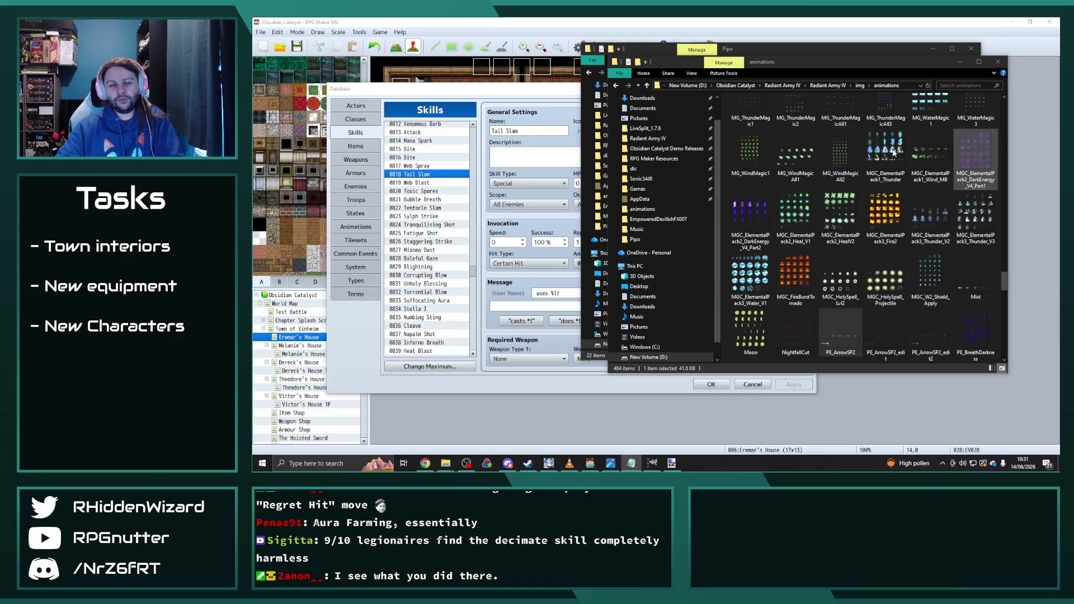
pyautogui.moveTo(795, 69)
pyautogui.mouseDown()
pyautogui.moveTo(555, 88)
pyautogui.moveTo(519, 70)
pyautogui.mouseUp()
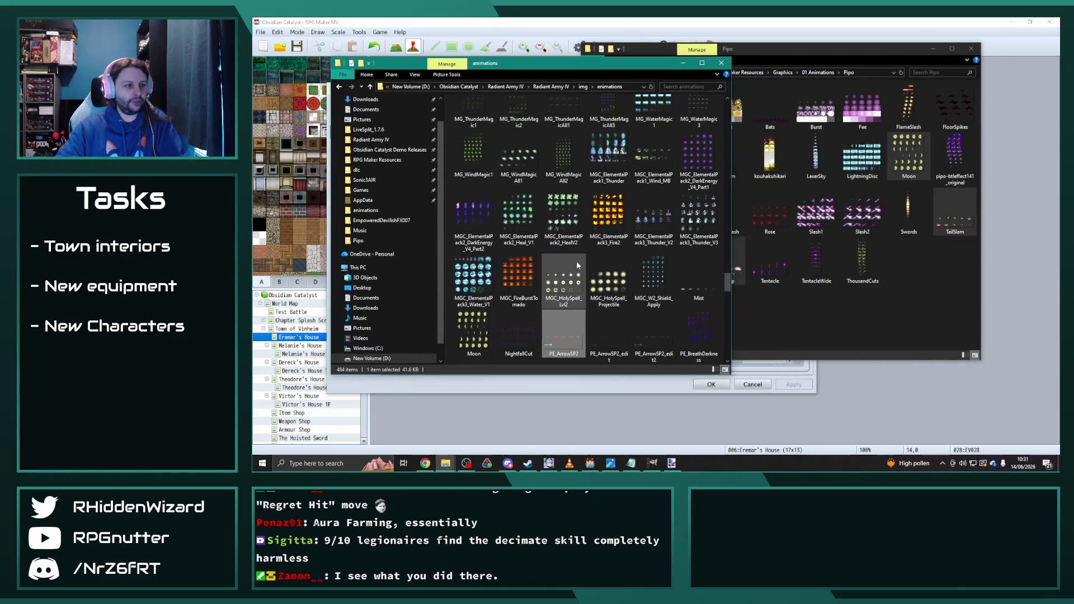
pyautogui.click(914, 300)
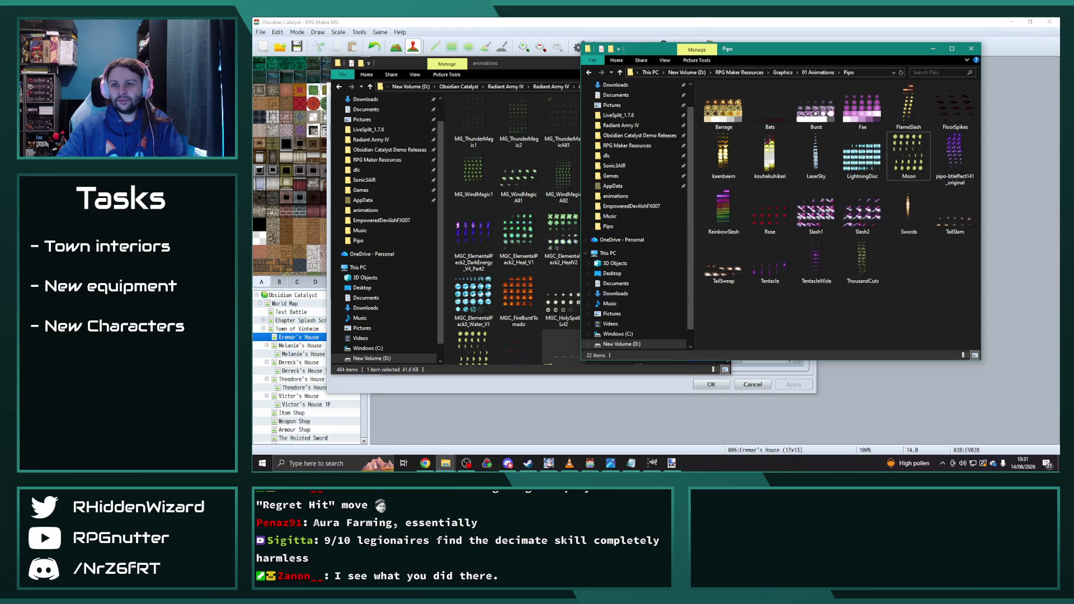
# - Switch to the browser, then back to the animations folder and the database
pyautogui.hotkey('alt', 'Tab')
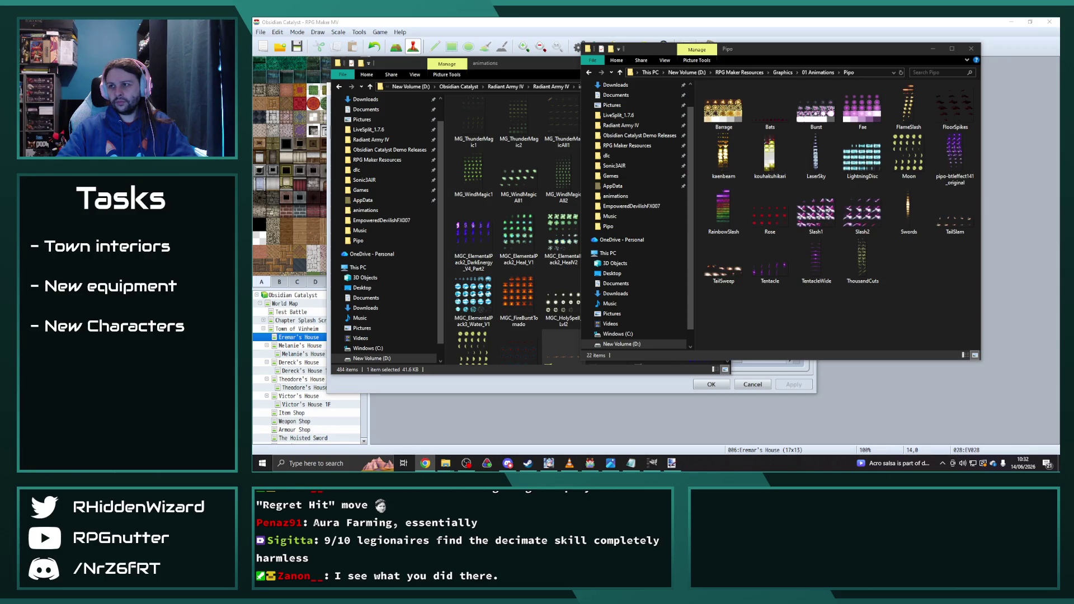
pyautogui.click(597, 378)
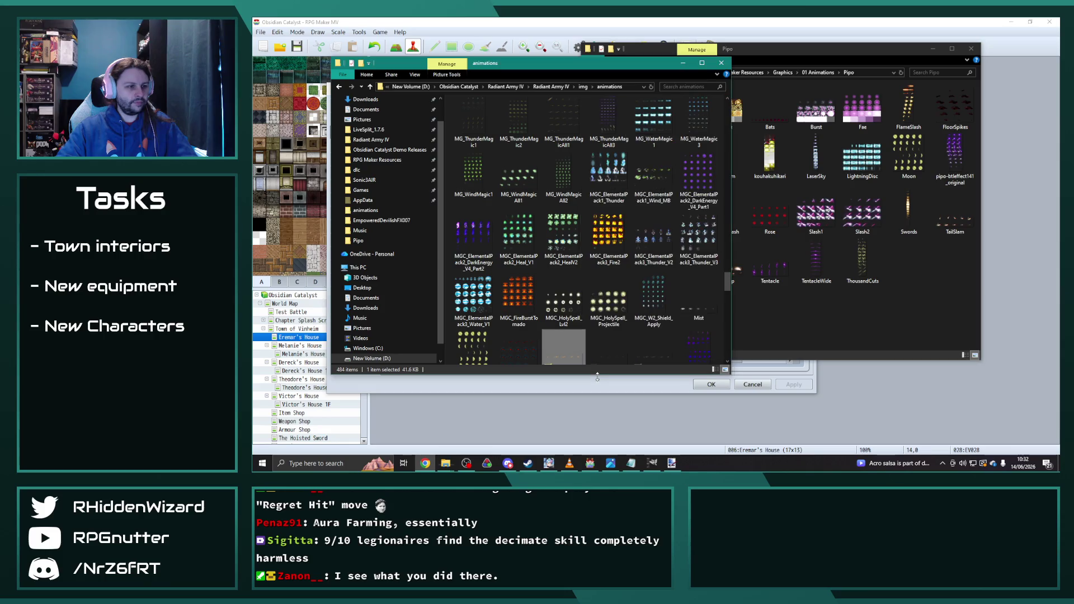
pyautogui.click(593, 387)
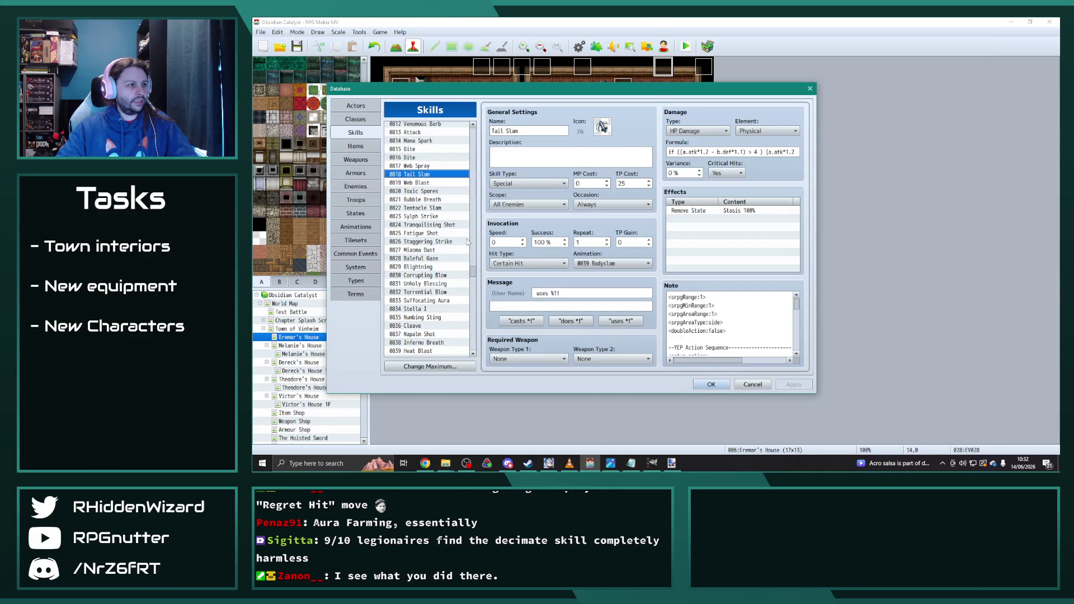
# - Paste the copied Blossom animation into the empty animation slot 0605
pyautogui.click(357, 226)
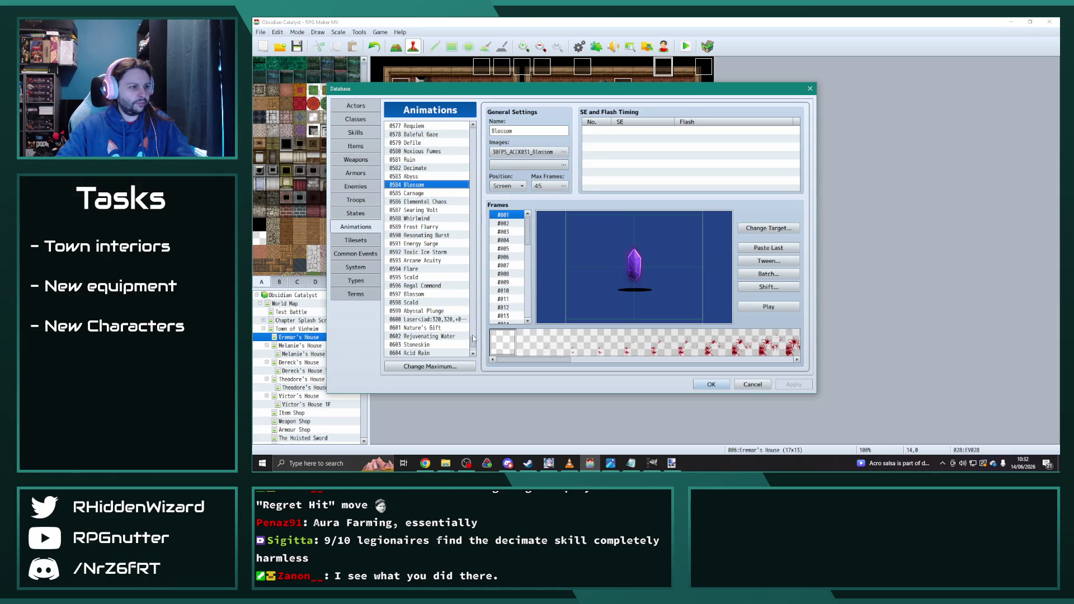
pyautogui.scroll(-2, 473, 338)
pyautogui.click(418, 311)
pyautogui.hotkey('ctrl', 'v')
# - Switch animation 0605's image sheet to Moon and preview it
pyautogui.click(529, 152)
pyautogui.scroll(-5, 502, 231)
pyautogui.moveTo(502, 232); pyautogui.dragTo(504, 264)
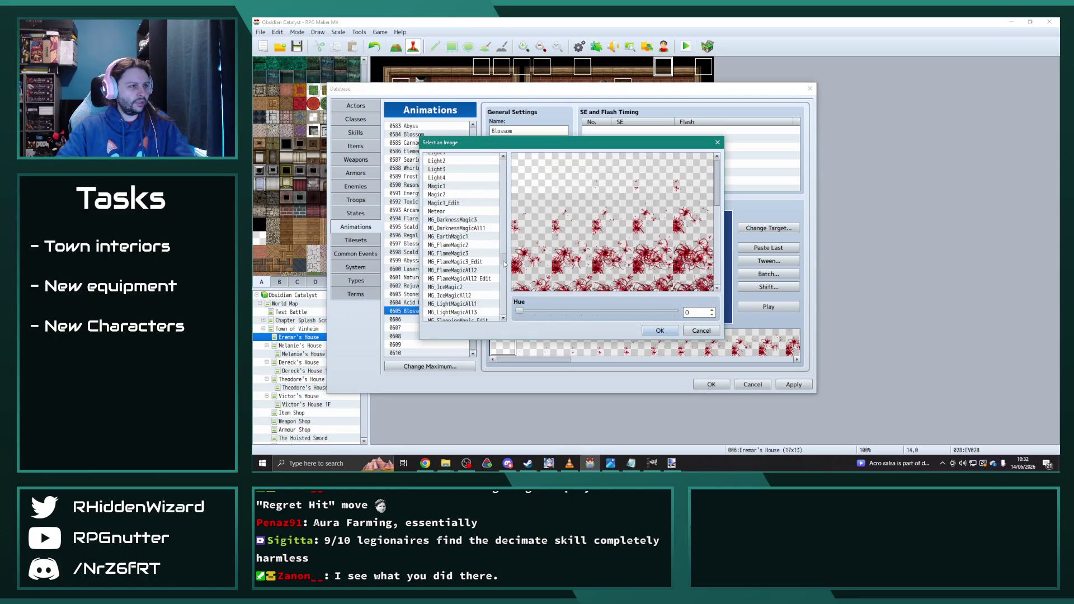
pyautogui.scroll(-10, 460, 260)
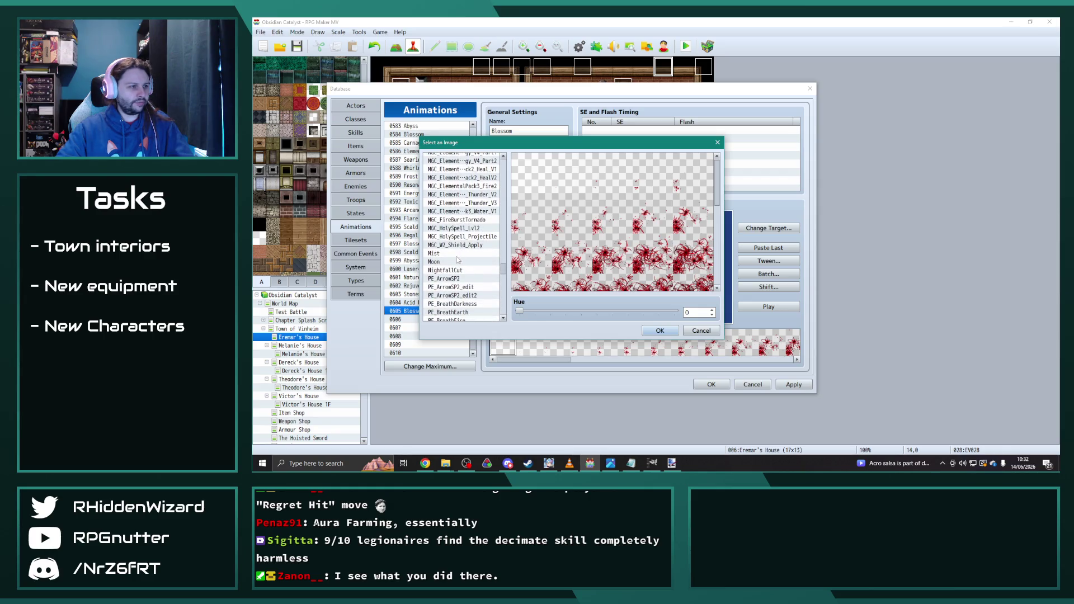
pyautogui.click(460, 261)
pyautogui.click(652, 332)
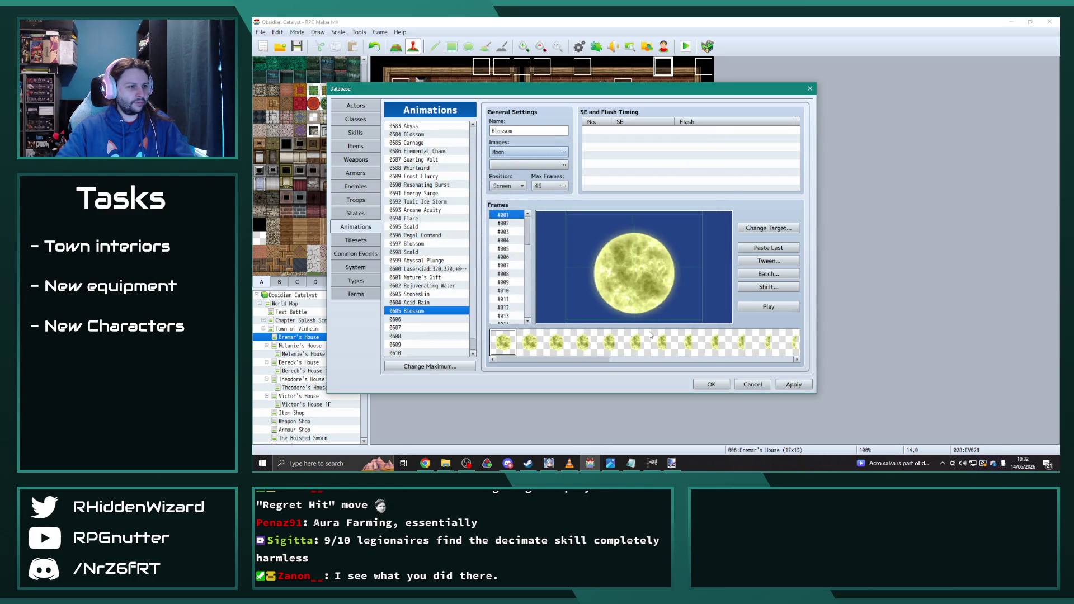
pyautogui.click(781, 308)
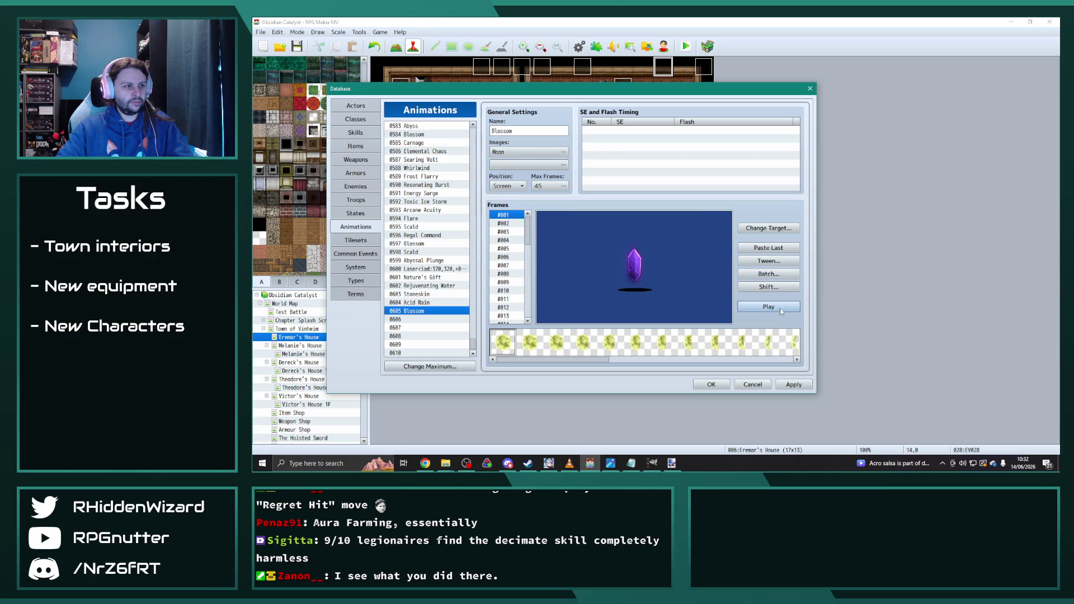
# - Keep the animation position on Screen and bring up the Batch editor
pyautogui.click(515, 187)
pyautogui.click(515, 189)
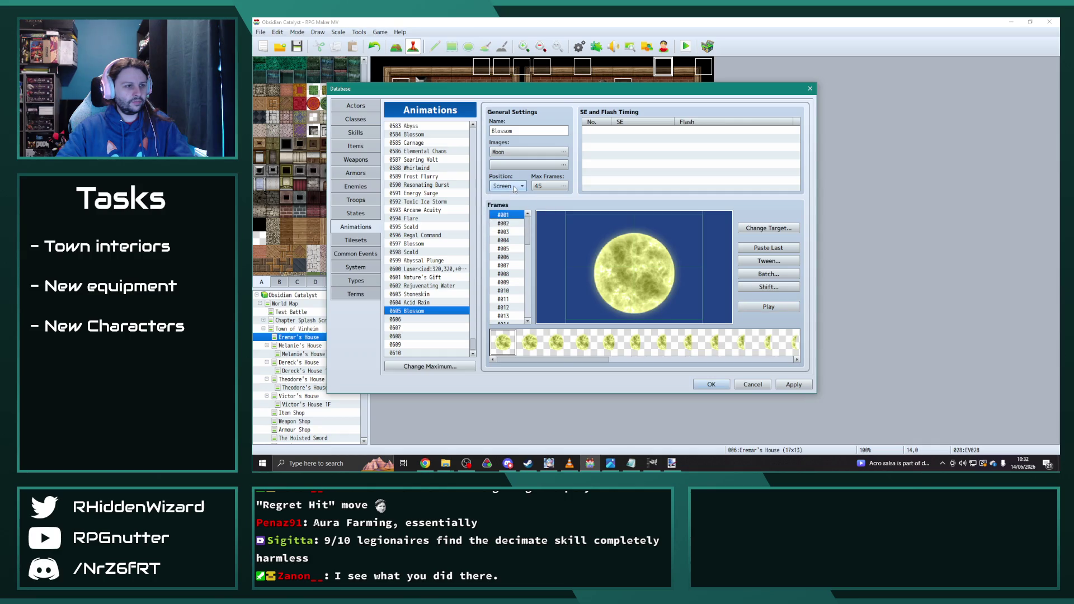
pyautogui.click(770, 275)
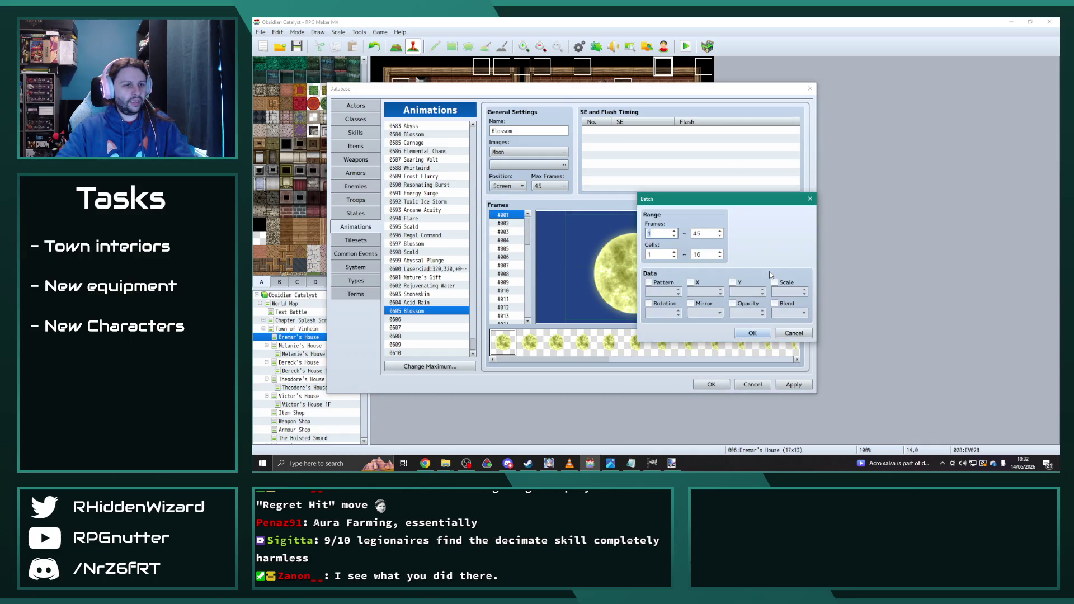
# - Apply the batch settings, insert a frame, and check the frames around #033
pyautogui.click(753, 333)
pyautogui.click(768, 310)
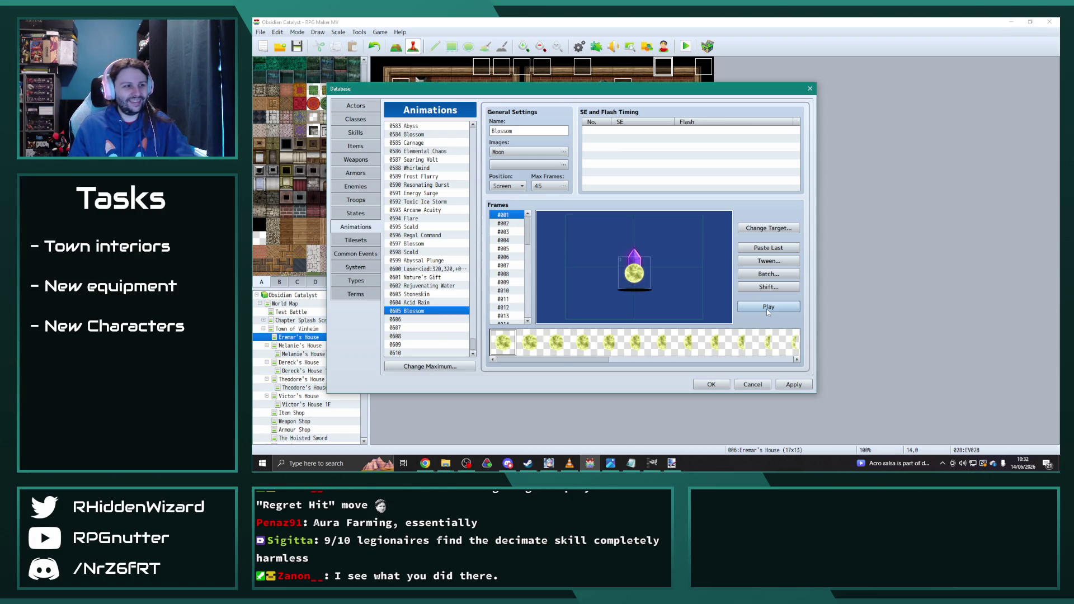
pyautogui.rightClick(503, 217)
pyautogui.click(518, 225)
pyautogui.click(518, 223)
pyautogui.press('Down')
pyautogui.press('Down')
pyautogui.press('Down')
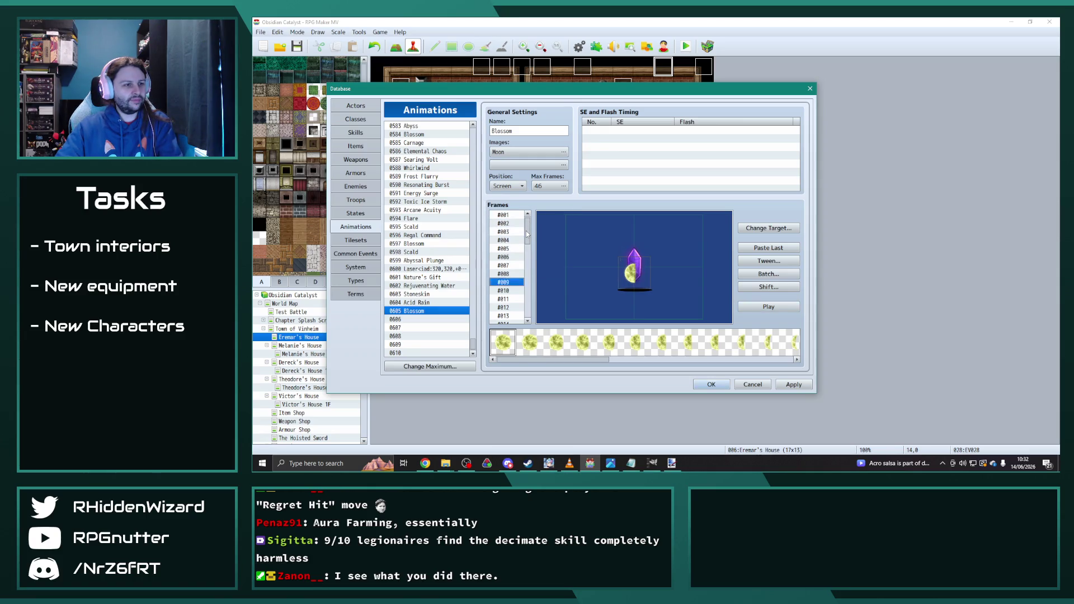
pyautogui.press('Up')
pyautogui.press('Up')
pyautogui.press('Up')
pyautogui.press('Down')
pyautogui.press('Down')
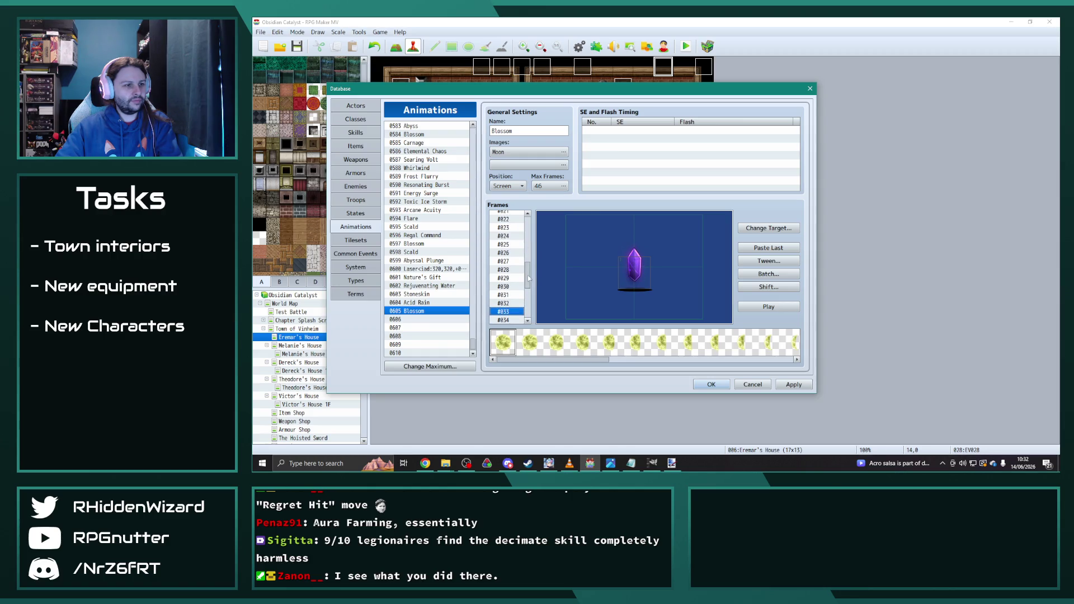
pyautogui.click(509, 305)
pyautogui.press('Down')
pyautogui.press('Down')
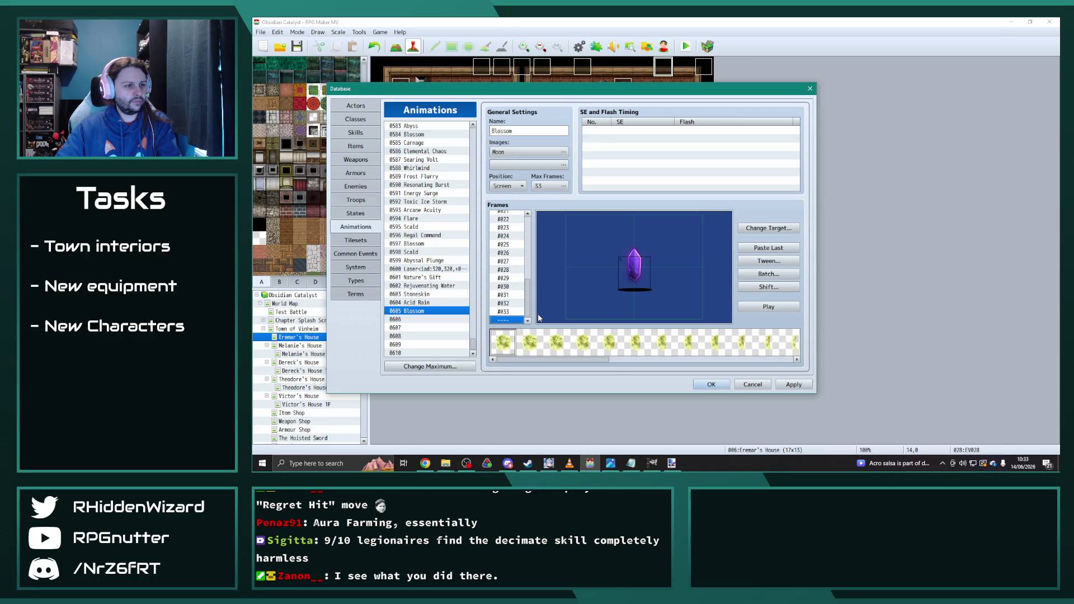
# - Batch-set frames 1–33 to 200% scale with Y offset -100, then preview
pyautogui.click(772, 273)
pyautogui.click(778, 284)
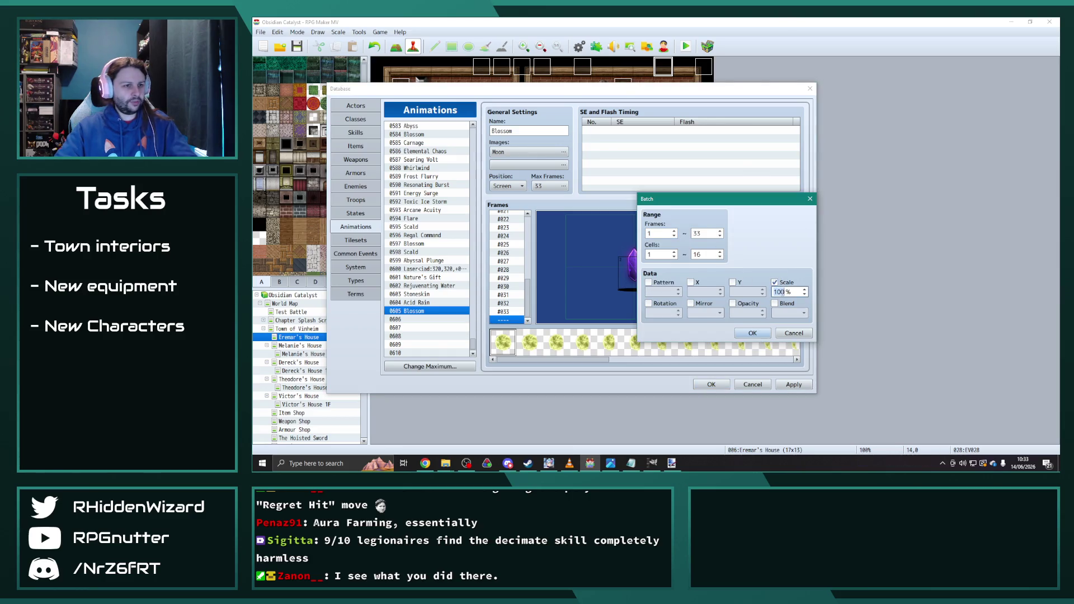
pyautogui.click(733, 283)
pyautogui.write('-100')
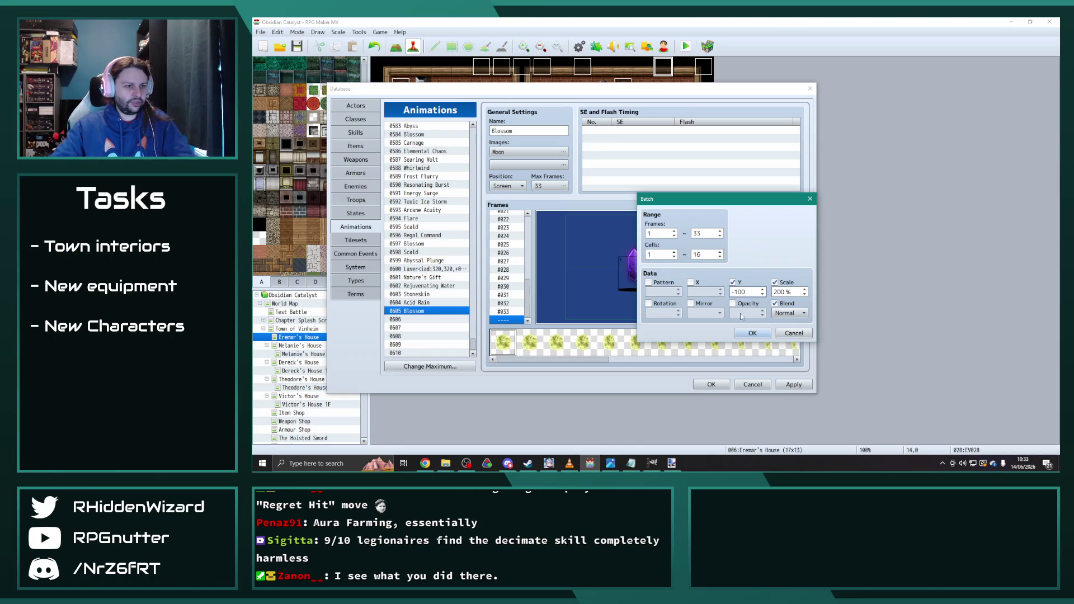
pyautogui.click(759, 334)
pyautogui.click(779, 310)
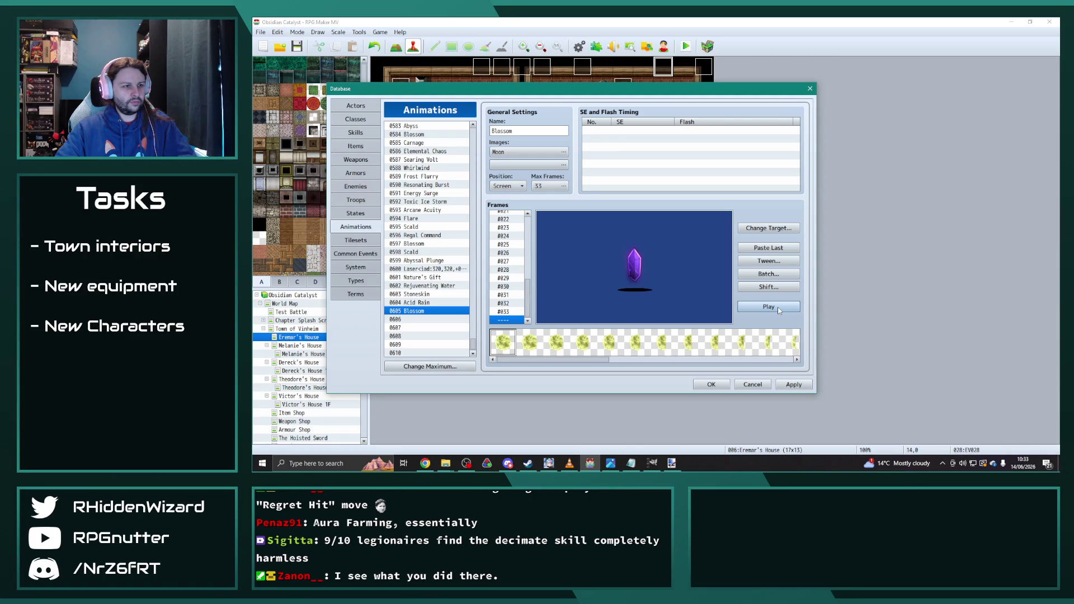
# - Batch-reset the vertical offset to 0 across all frames and preview the result
pyautogui.click(775, 274)
pyautogui.click(732, 283)
pyautogui.write('-100')
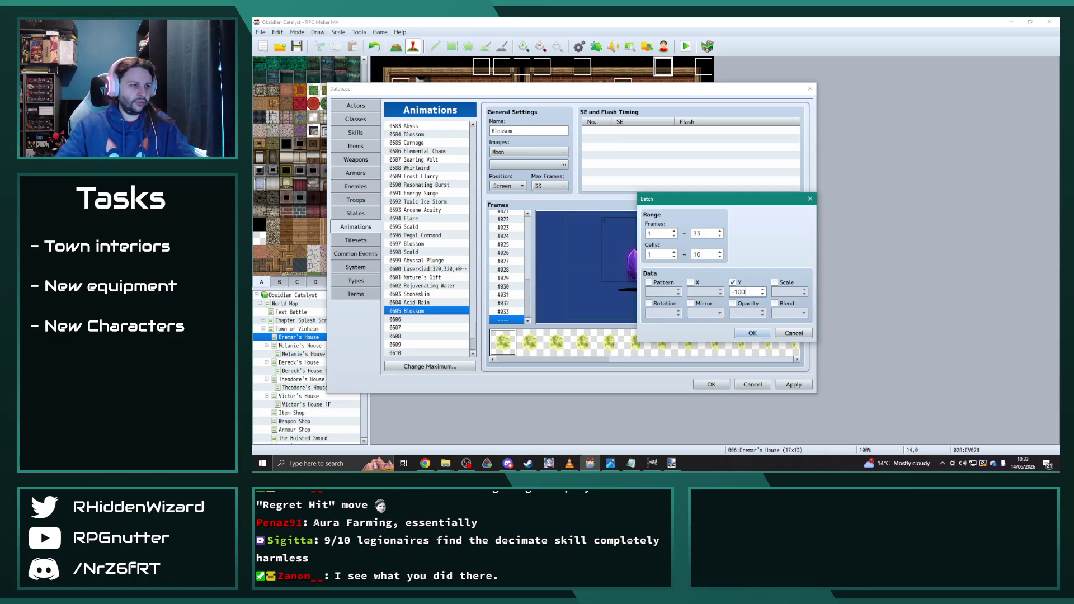
pyautogui.click(753, 332)
pyautogui.click(764, 309)
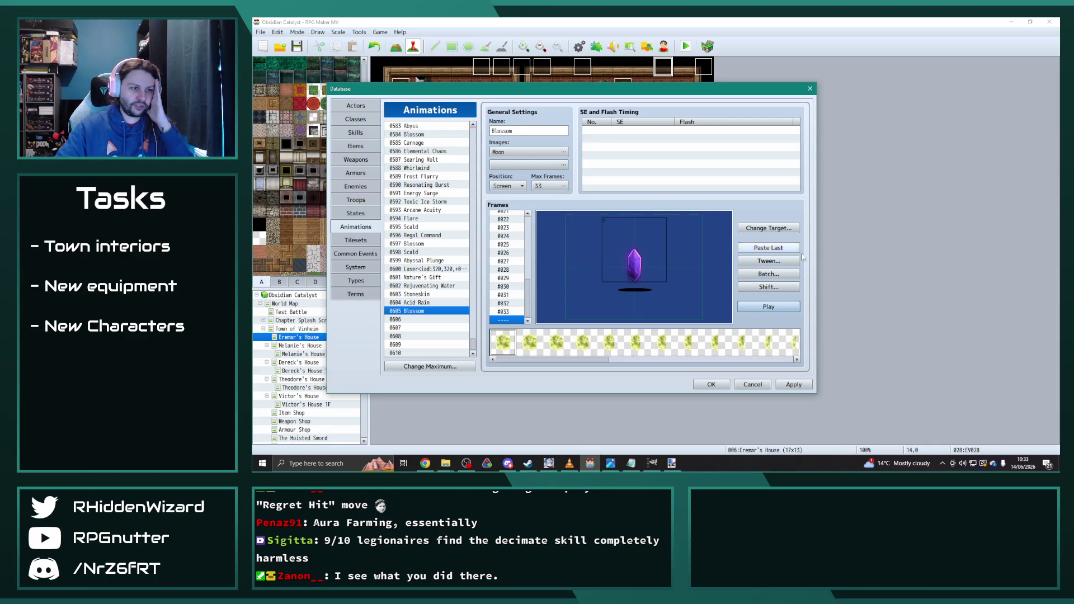
pyautogui.click(769, 273)
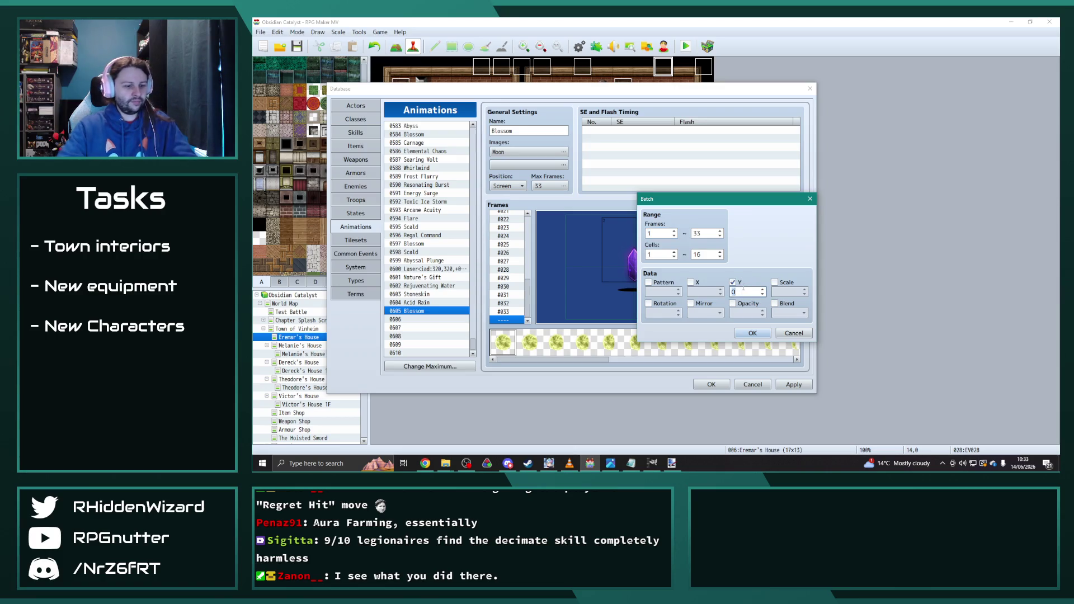
pyautogui.click(740, 331)
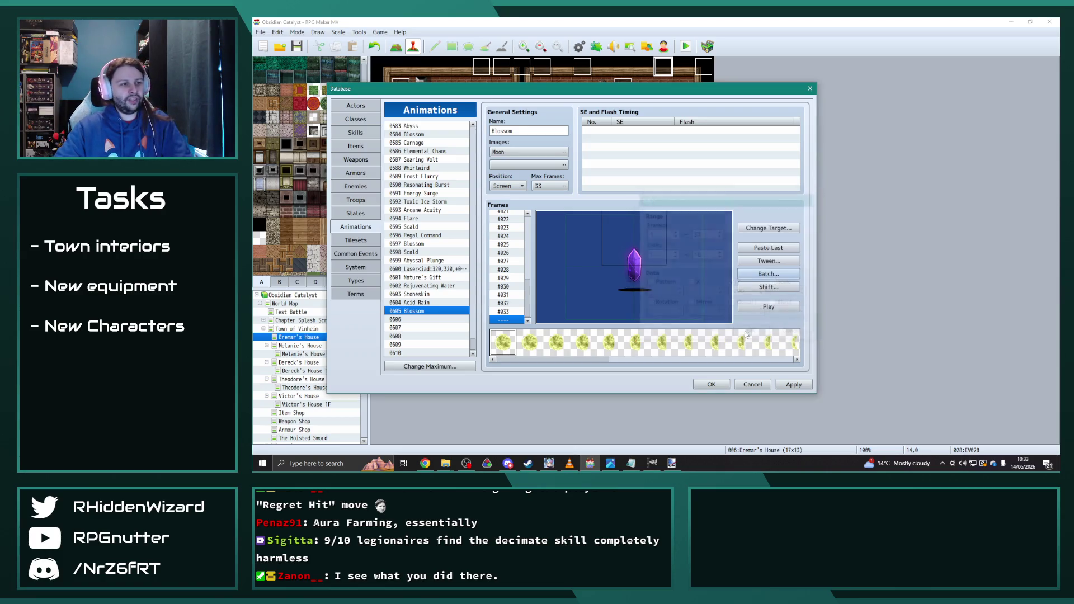
pyautogui.click(776, 309)
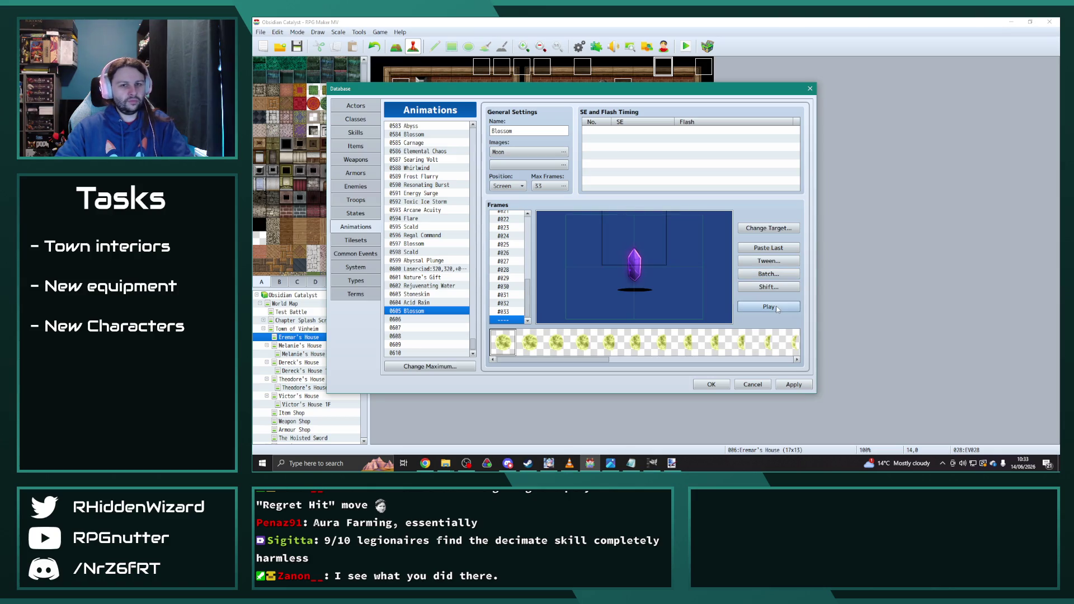
pyautogui.doubleClick(535, 130)
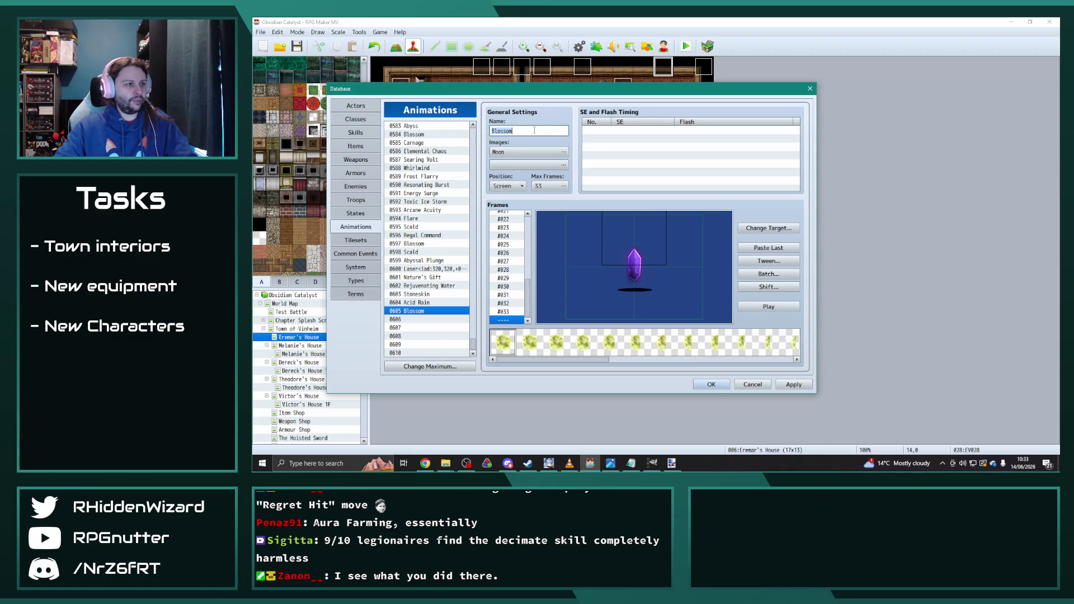
# - Name animation 0605 'Moon', return to frame #001, and start a new SE and Flash timing entry
pyautogui.write('L')
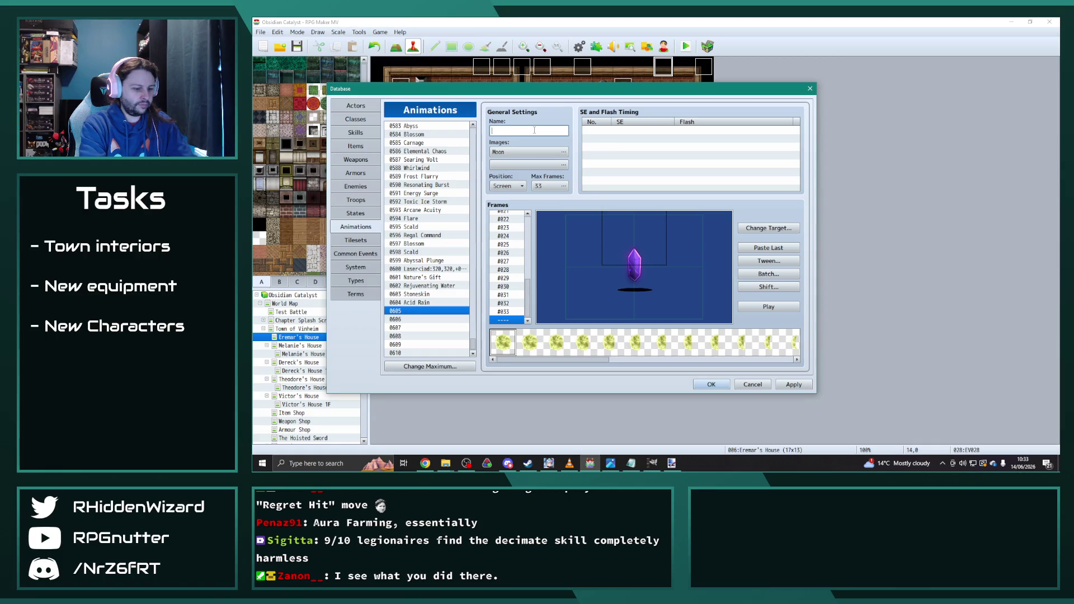
pyautogui.write('n')
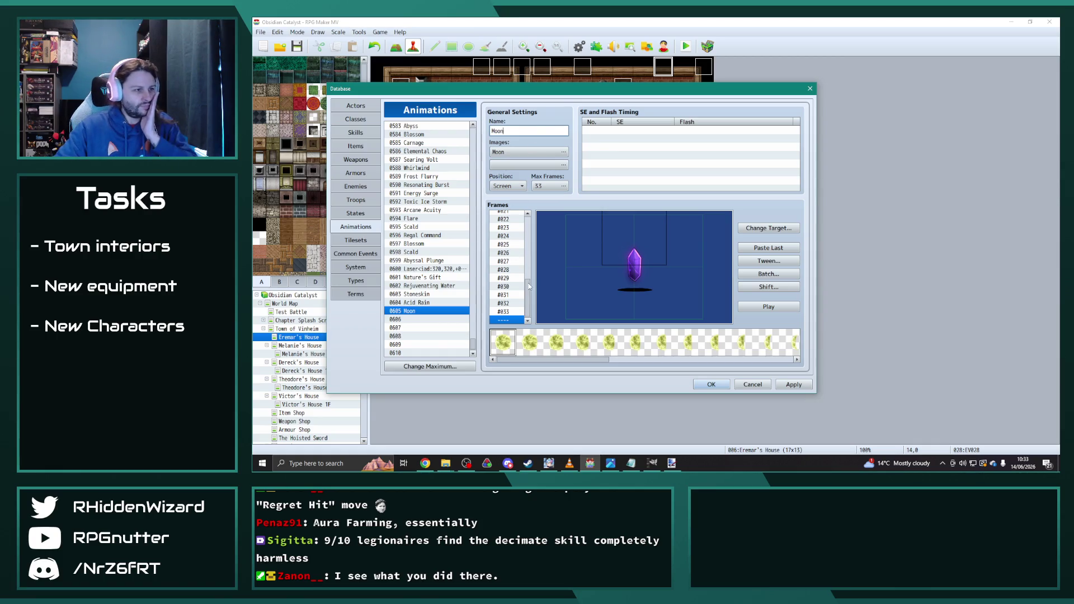
pyautogui.moveTo(529, 286); pyautogui.dragTo(534, 214)
pyautogui.click(509, 217)
pyautogui.doubleClick(666, 134)
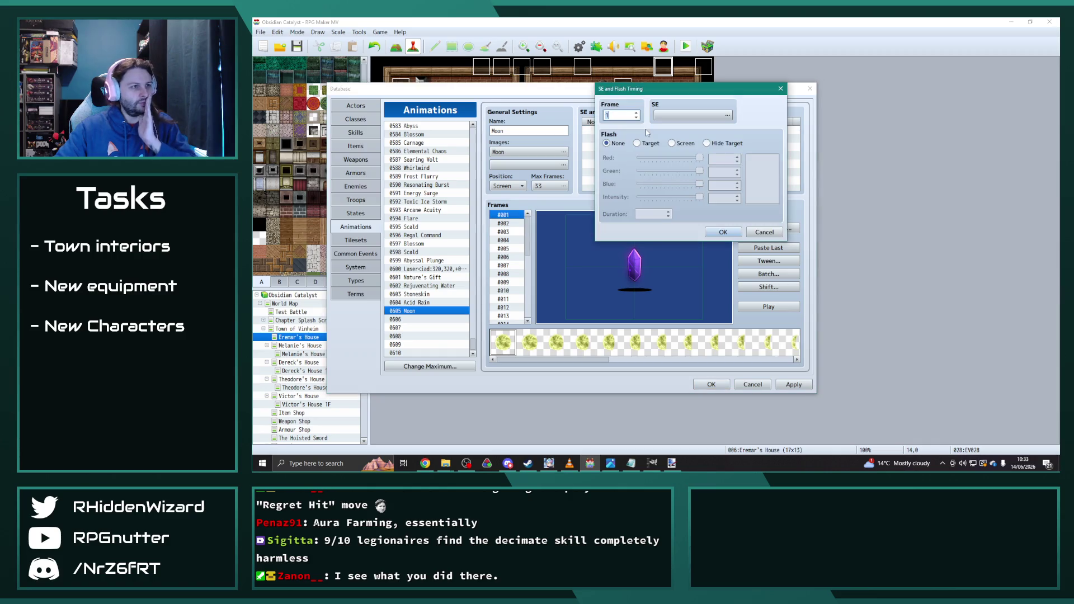
# - Add a timing cue that plays the Starlight sound
pyautogui.click(714, 119)
pyautogui.moveTo(702, 95)
pyautogui.mouseDown()
pyautogui.moveTo(699, 216)
pyautogui.moveTo(707, 200)
pyautogui.moveTo(710, 216)
pyautogui.mouseUp()
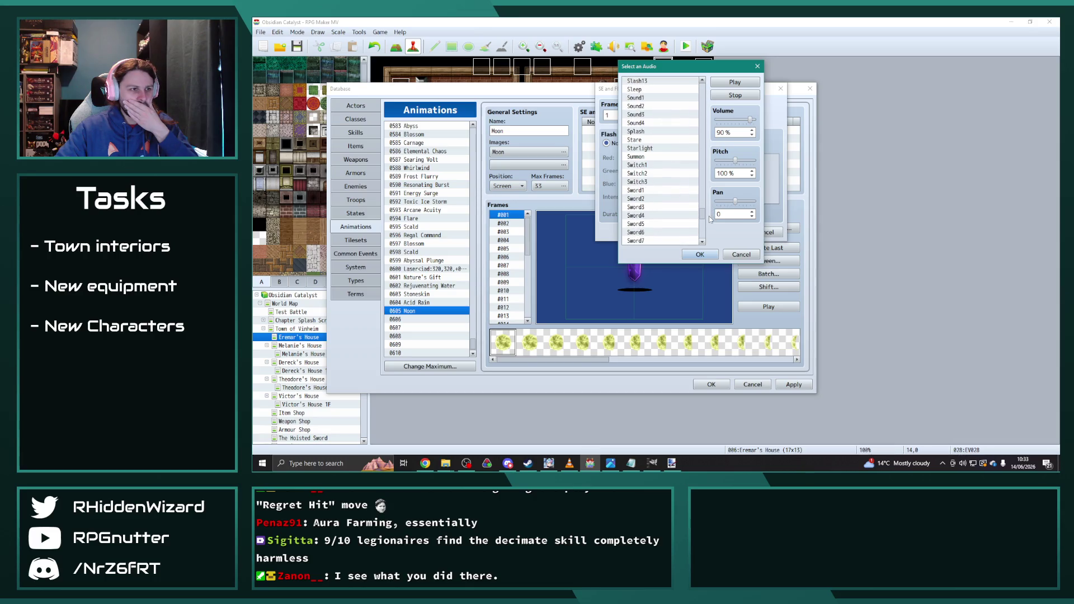
pyautogui.click(664, 150)
pyautogui.click(701, 254)
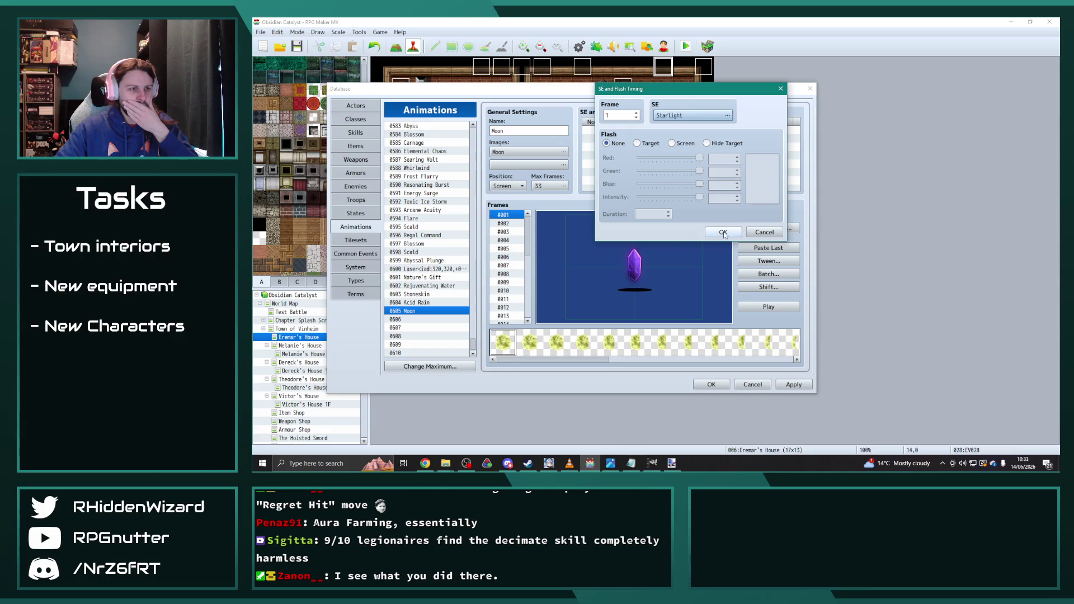
pyautogui.click(722, 232)
# - Add a second cue using the Sleep sound, after auditioning Down1–Down5, and preview
pyautogui.doubleClick(638, 142)
pyautogui.click(700, 118)
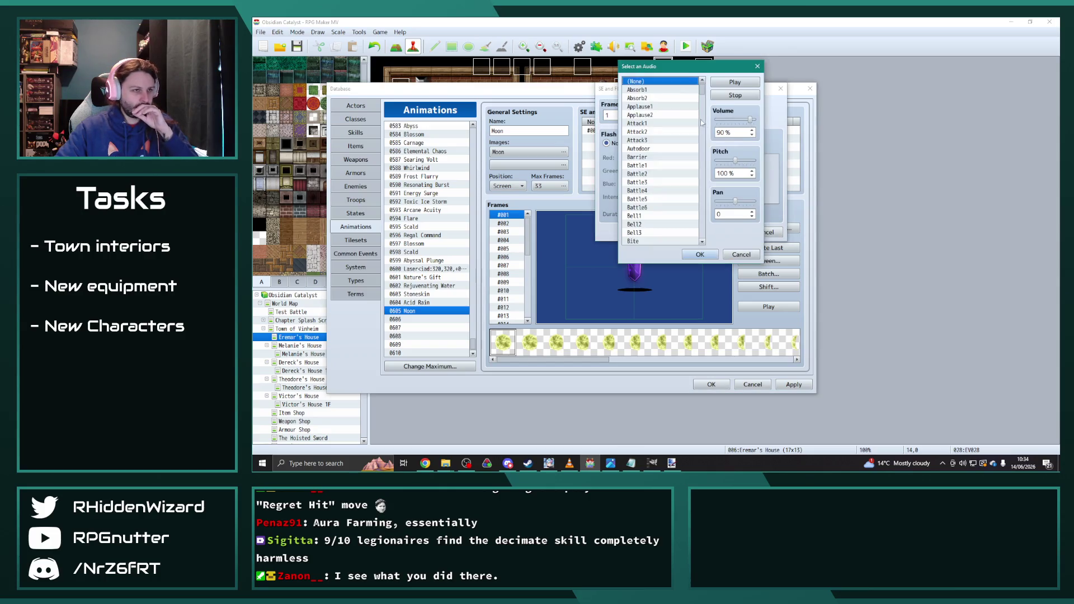
pyautogui.moveTo(703, 204); pyautogui.dragTo(712, 136)
pyautogui.click(665, 120)
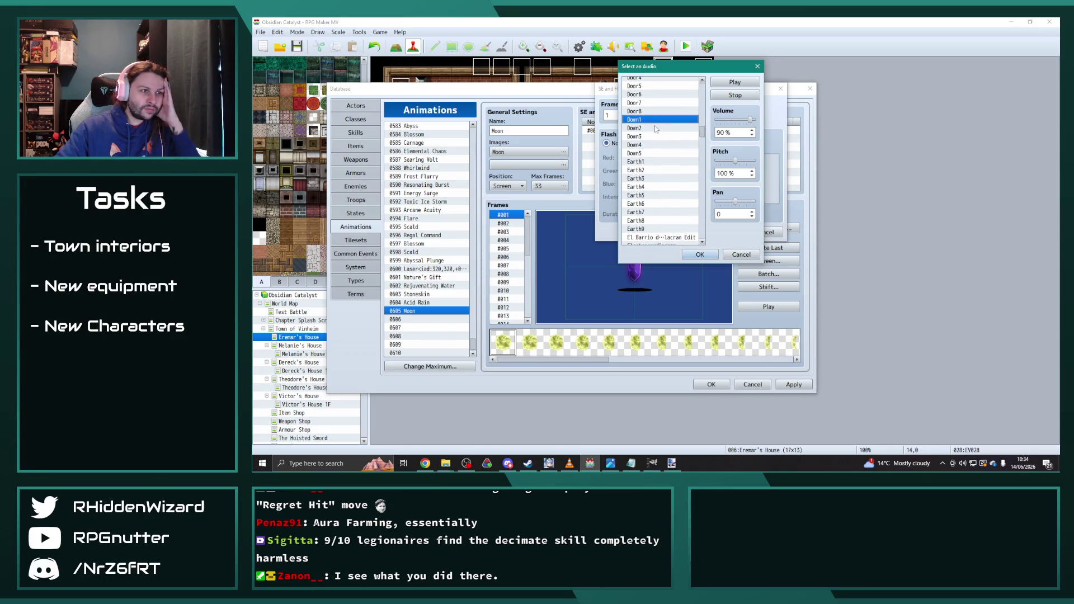
pyautogui.click(657, 128)
pyautogui.click(650, 137)
pyautogui.click(652, 147)
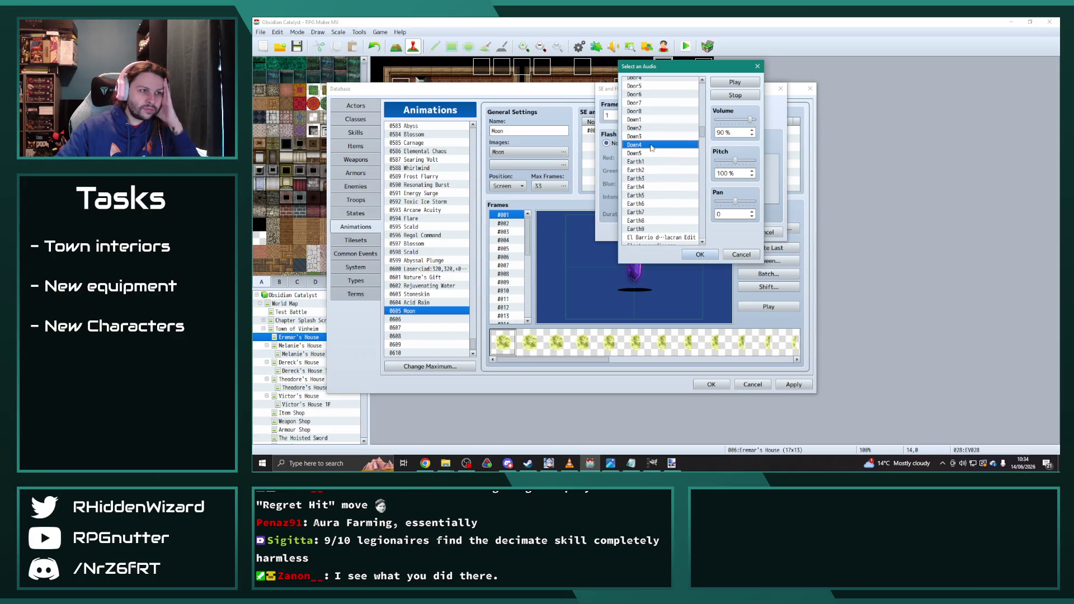
pyautogui.click(649, 154)
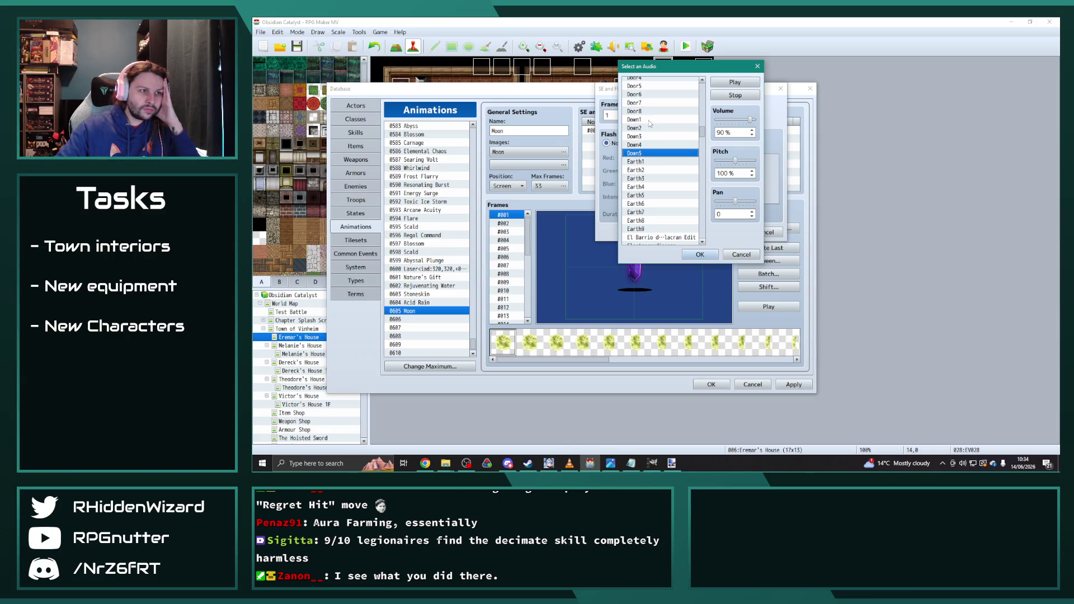
pyautogui.click(649, 120)
pyautogui.moveTo(705, 135); pyautogui.dragTo(704, 210)
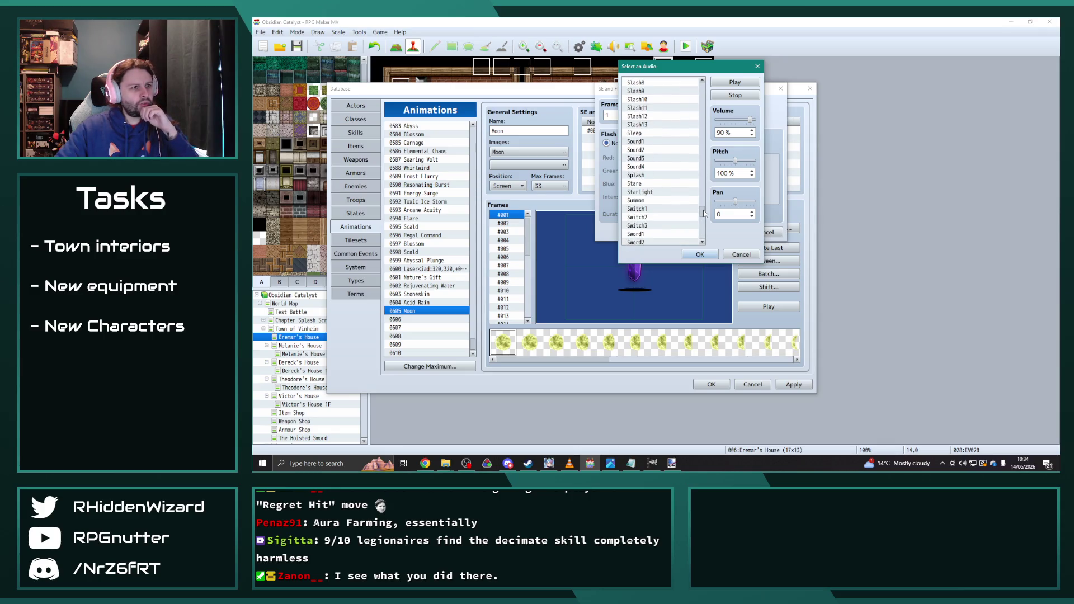
pyautogui.click(647, 134)
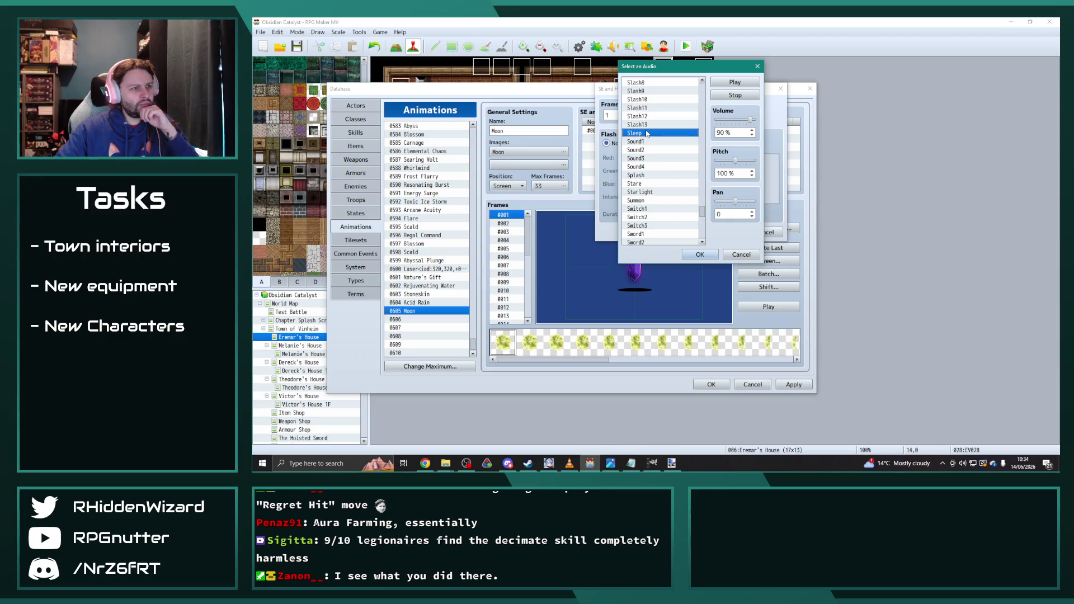
pyautogui.click(700, 255)
pyautogui.click(724, 232)
pyautogui.click(763, 306)
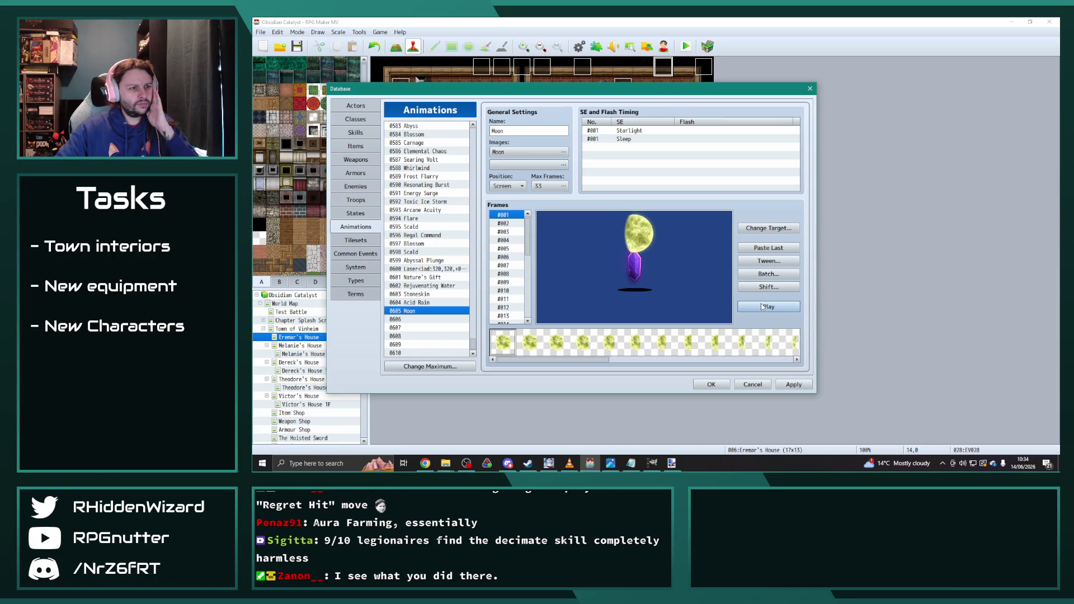
# - Move both the Starlight and Sleep cues to frame 2 and replay the preview
pyautogui.doubleClick(626, 130)
pyautogui.click(723, 232)
pyautogui.doubleClick(607, 144)
pyautogui.click(730, 235)
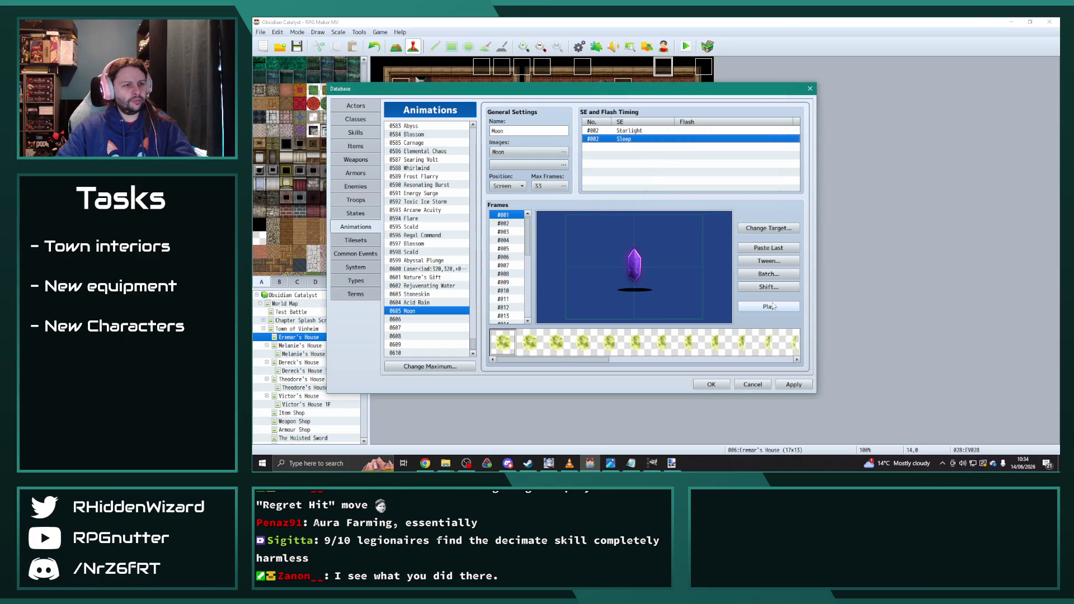
pyautogui.click(772, 308)
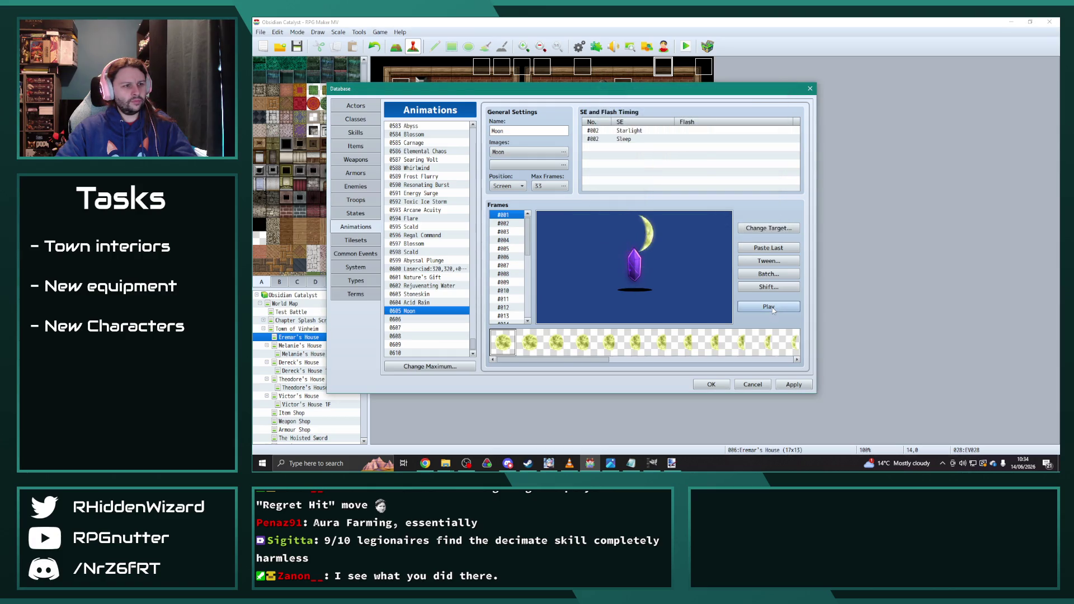
pyautogui.click(768, 308)
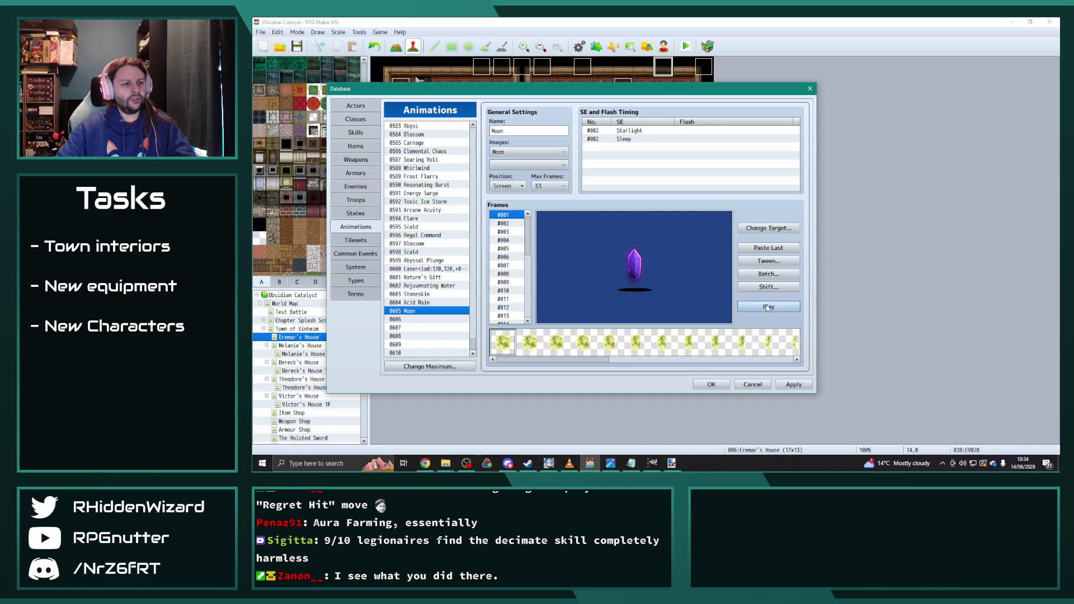
# - Revisit the Sleep and Starlight cues' sound settings, adjusting Sleep's pitch
pyautogui.doubleClick(624, 140)
pyautogui.click(696, 116)
pyautogui.click(735, 161)
pyautogui.click(700, 254)
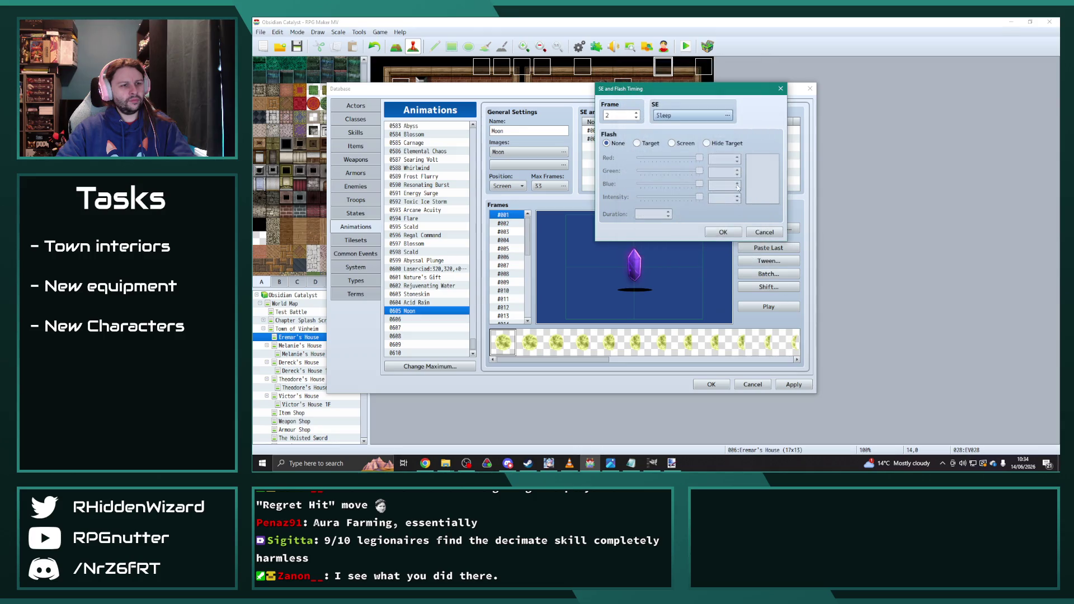
pyautogui.click(721, 116)
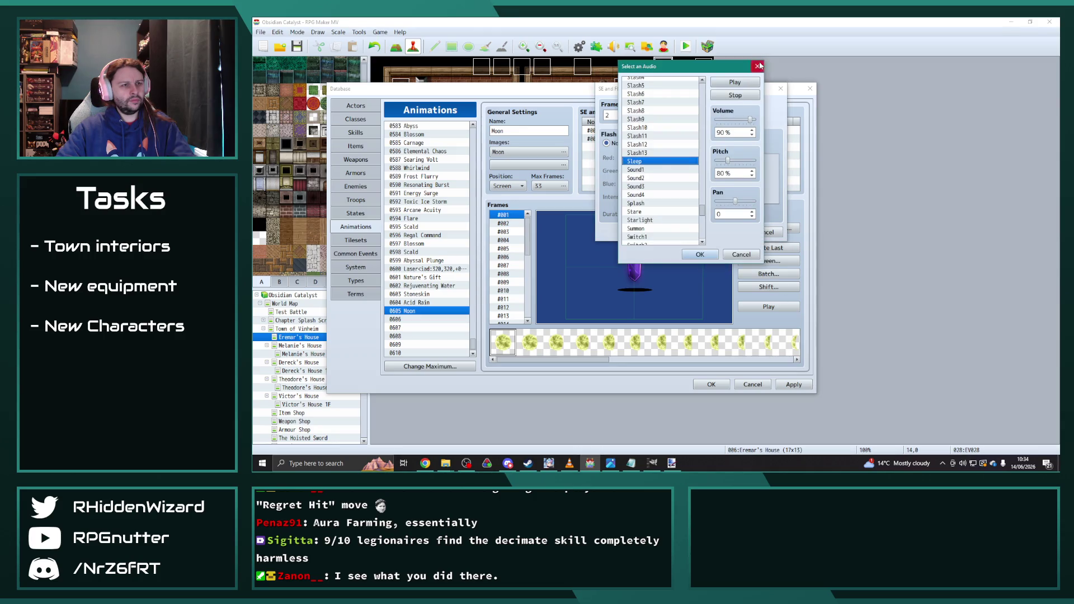
pyautogui.click(757, 66)
pyautogui.click(765, 232)
pyautogui.doubleClick(736, 130)
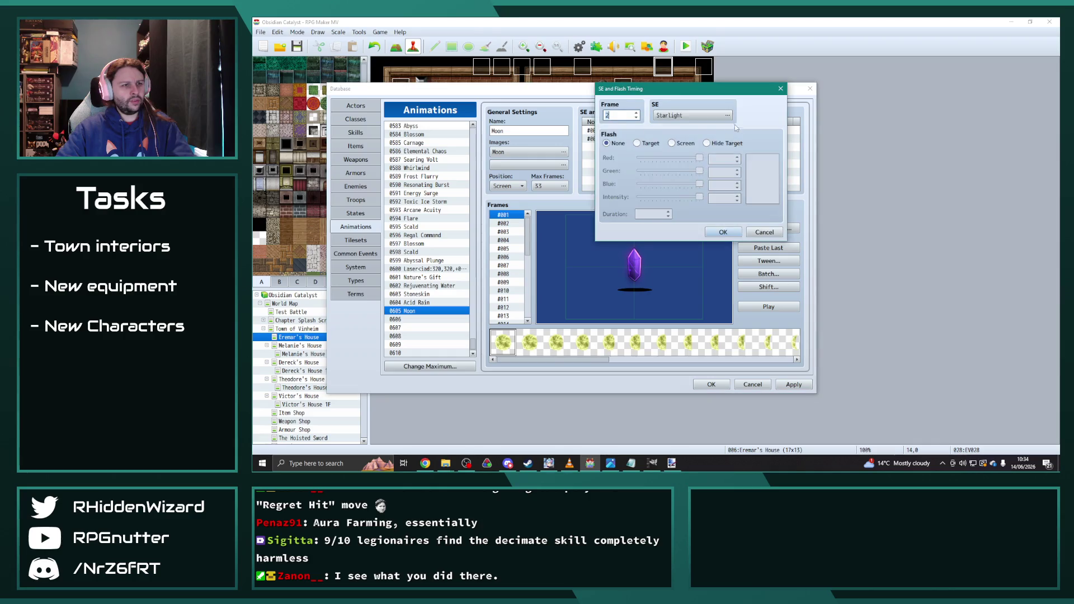
pyautogui.click(731, 117)
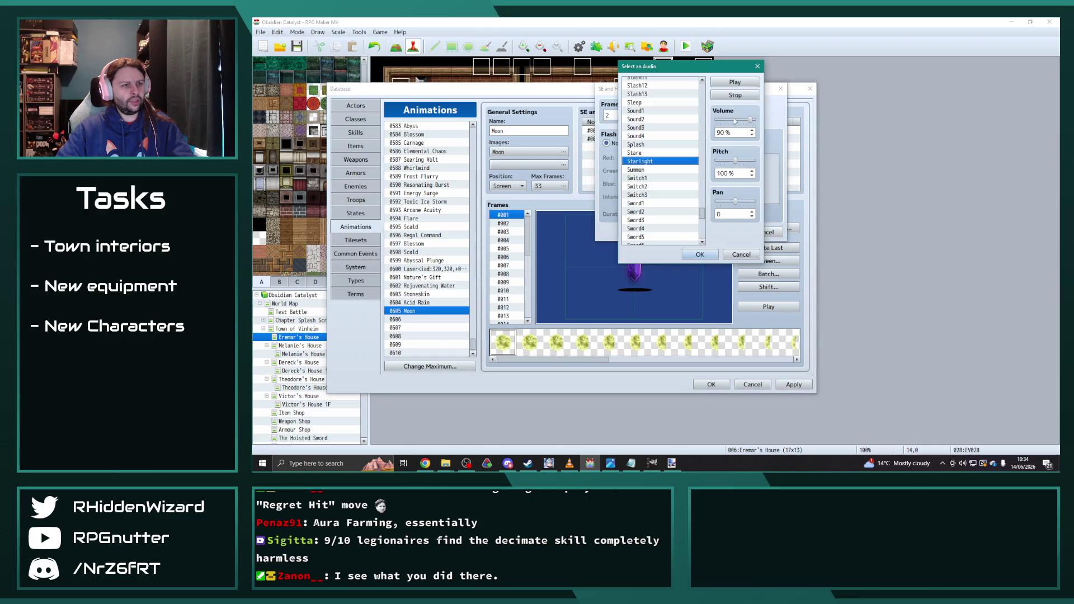
pyautogui.click(700, 254)
pyautogui.click(723, 232)
# - Lower the Sleep cue's pitch to 80% and preview the sounds
pyautogui.doubleClick(627, 140)
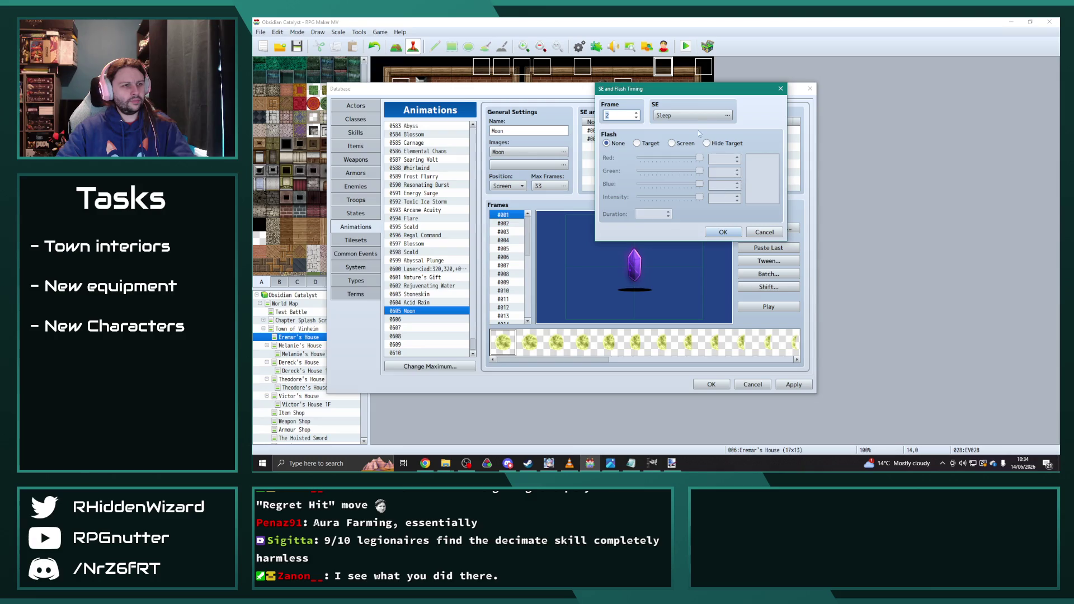
pyautogui.click(727, 116)
pyautogui.moveTo(736, 161); pyautogui.dragTo(733, 161)
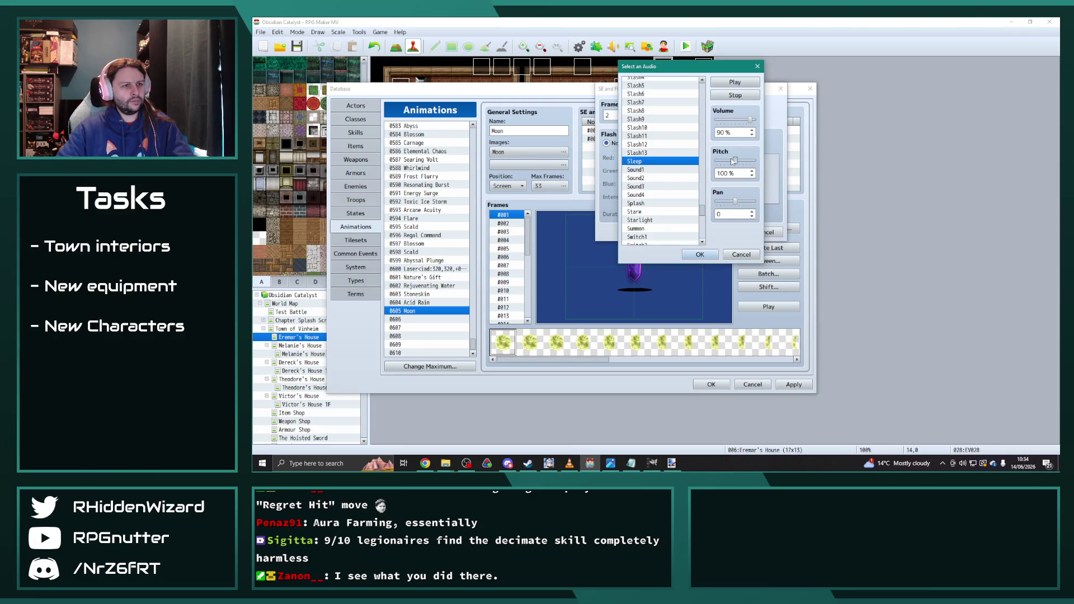
pyautogui.click(701, 255)
pyautogui.click(724, 233)
pyautogui.click(765, 308)
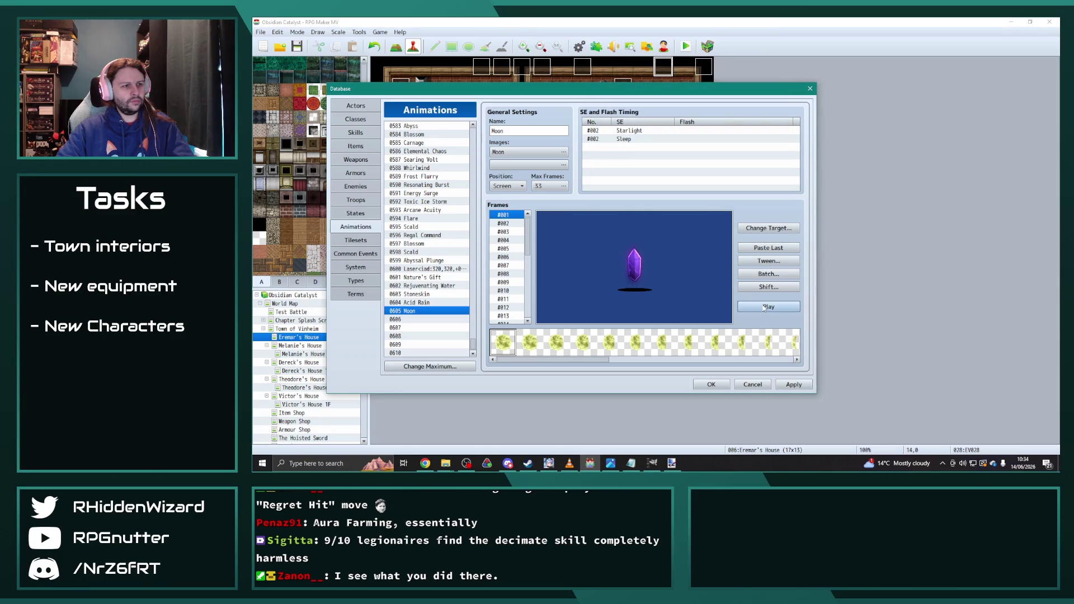
# - Give the Sleep cue a 5-frame Screen flash colored (0,153,187,153), then preview
pyautogui.doubleClick(624, 140)
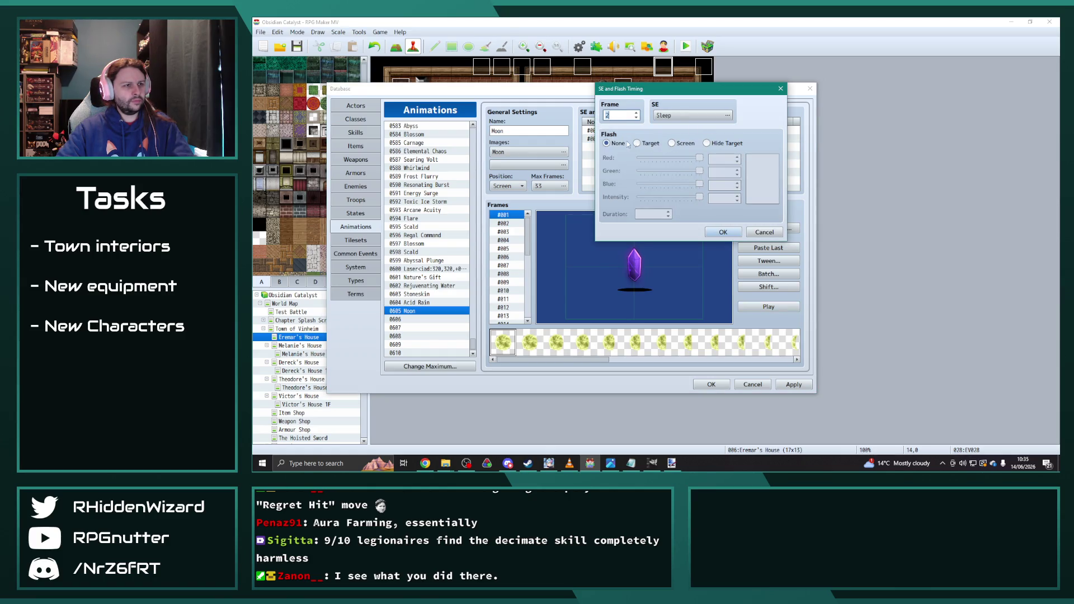
pyautogui.click(673, 143)
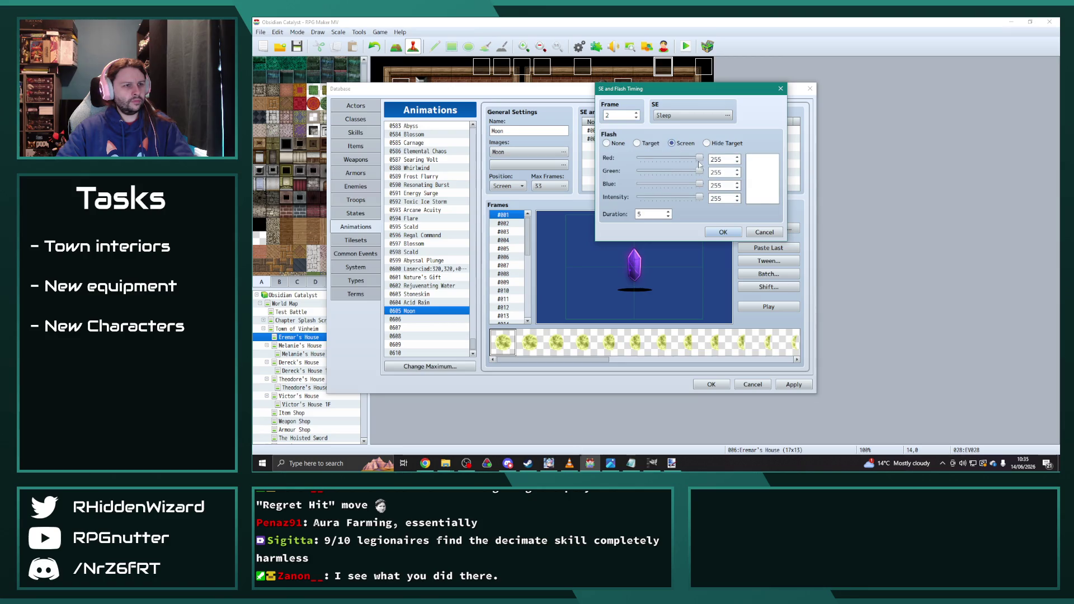
pyautogui.moveTo(699, 163); pyautogui.dragTo(567, 166)
pyautogui.moveTo(700, 171)
pyautogui.mouseDown()
pyautogui.moveTo(676, 171)
pyautogui.moveTo(677, 199)
pyautogui.mouseUp()
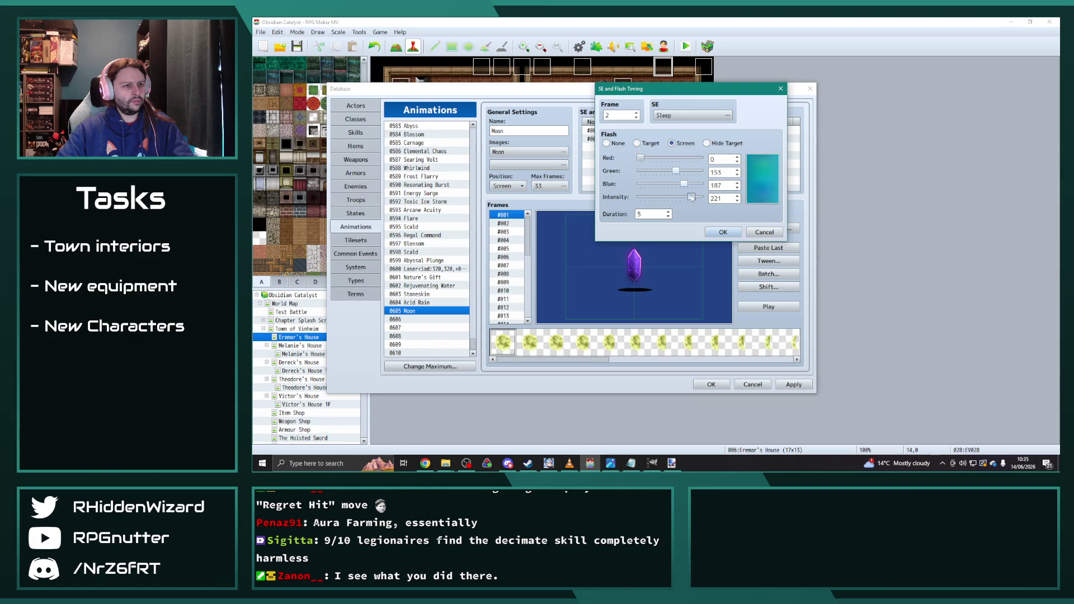
pyautogui.click(719, 233)
pyautogui.click(777, 307)
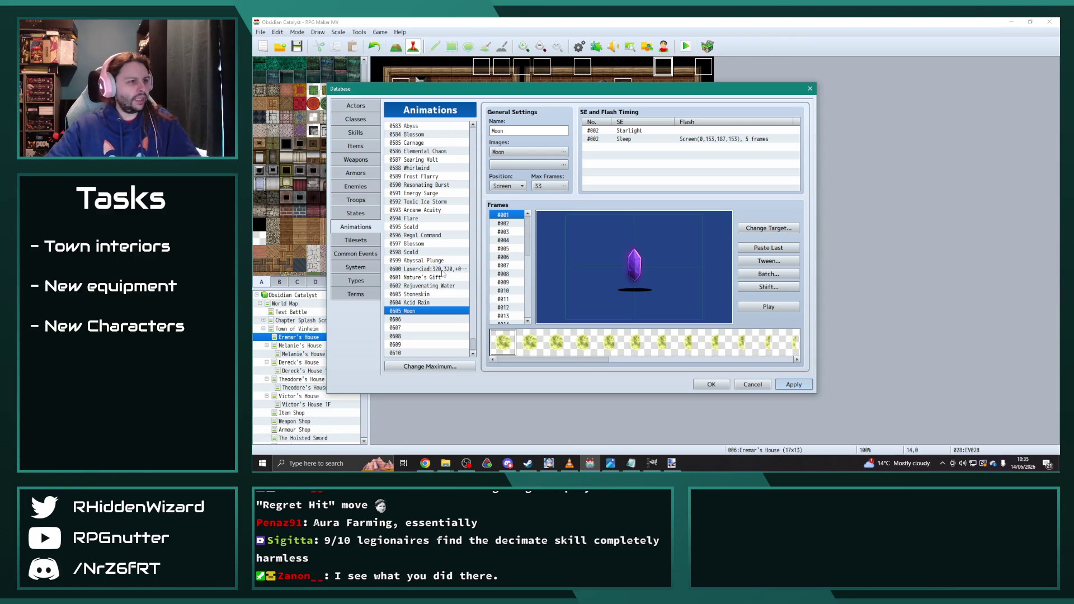
# - Paste Whirlwind into slot 0606 and delete its copied sound and flash entries
pyautogui.click(424, 327)
pyautogui.click(424, 312)
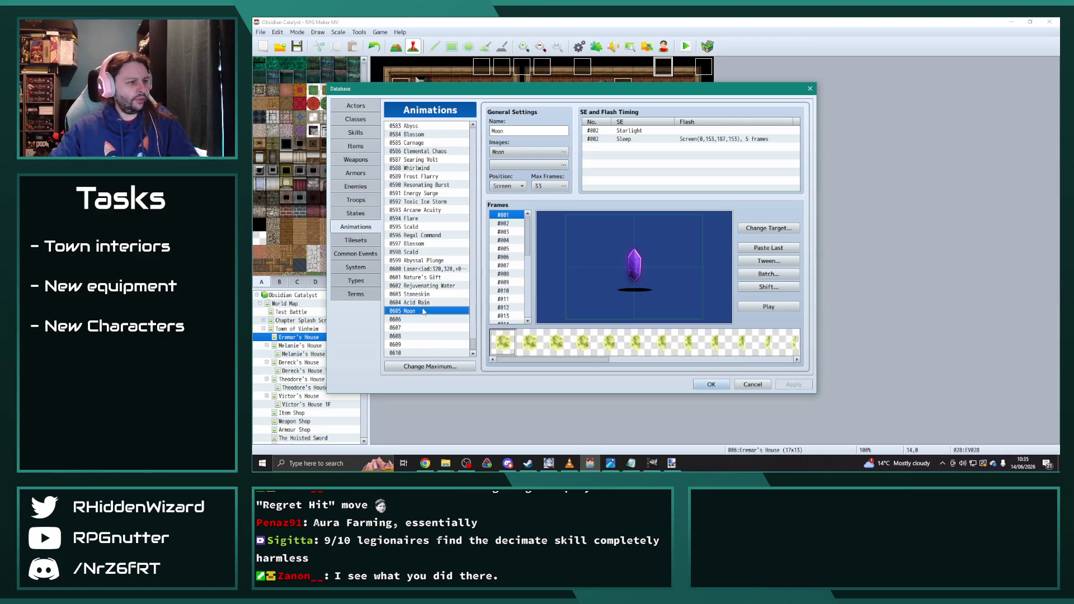
pyautogui.click(417, 168)
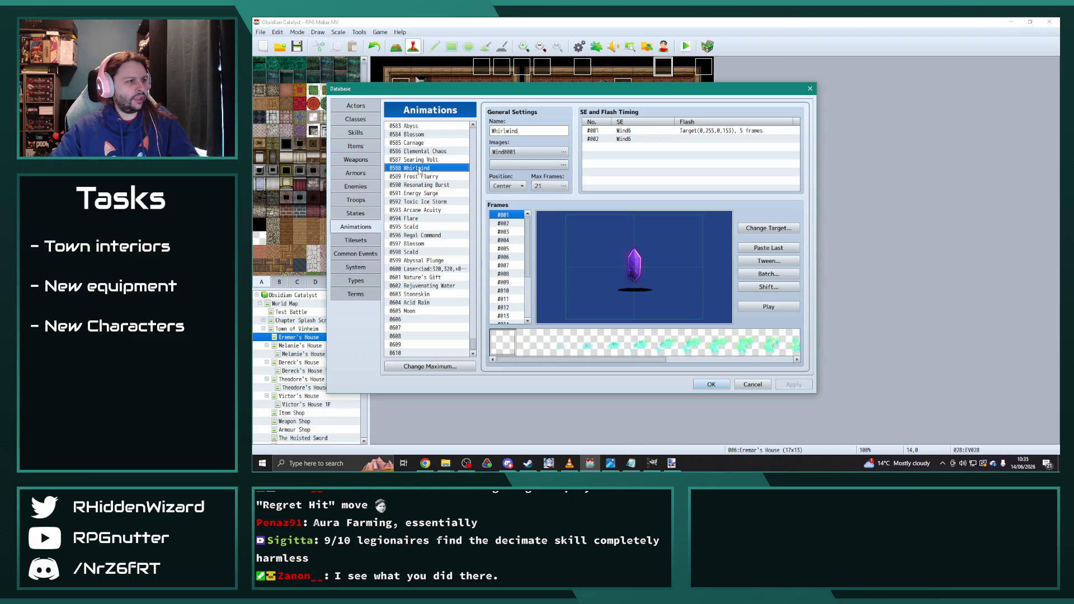
pyautogui.click(420, 319)
pyautogui.hotkey('ctrl', 'v')
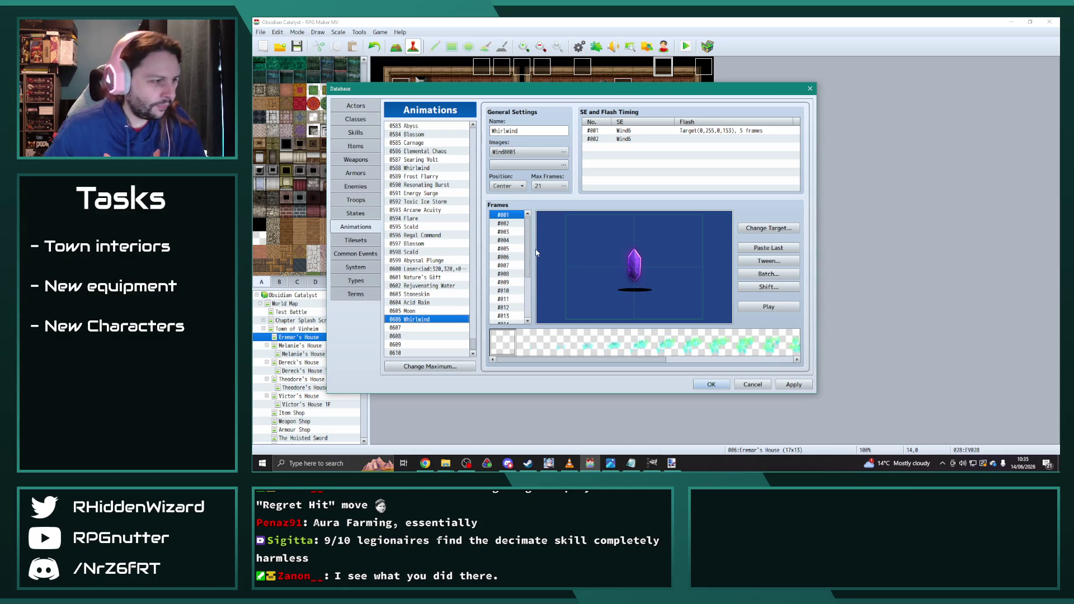
pyautogui.click(600, 131)
pyautogui.press('Delete')
pyautogui.press('Delete')
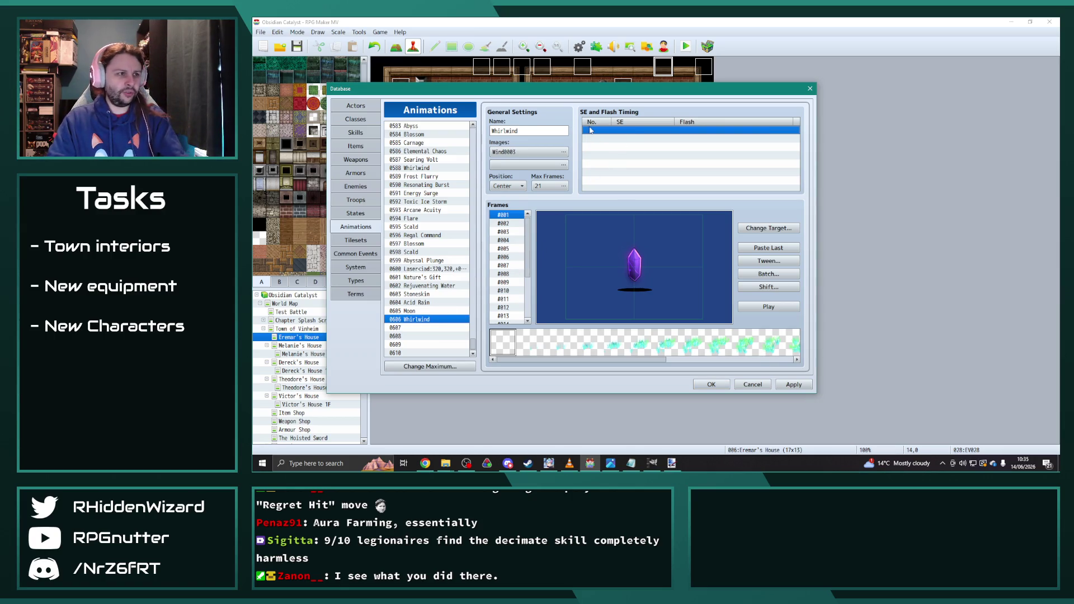
# - Set animation 0606's image to TailSlam and preview it
pyautogui.click(545, 152)
pyautogui.scroll(2, 473, 280)
pyautogui.click(445, 208)
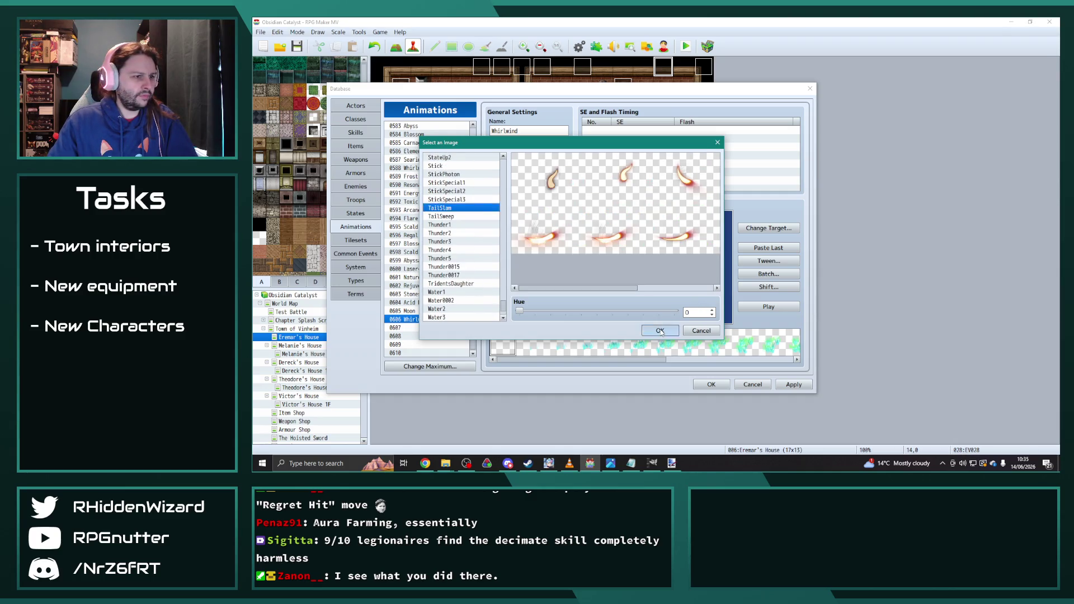
pyautogui.click(661, 331)
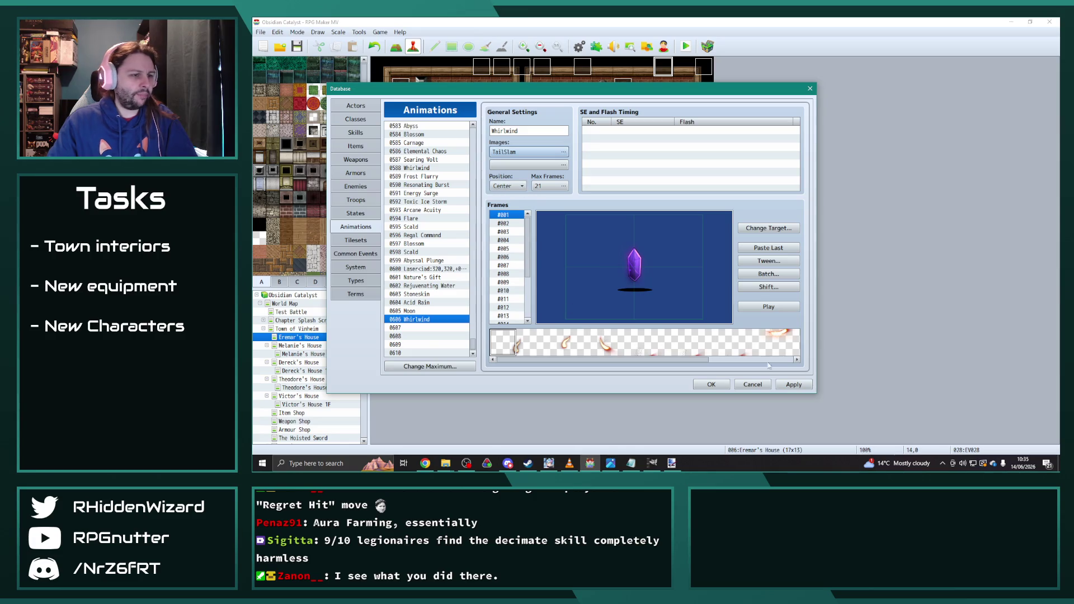
pyautogui.click(772, 310)
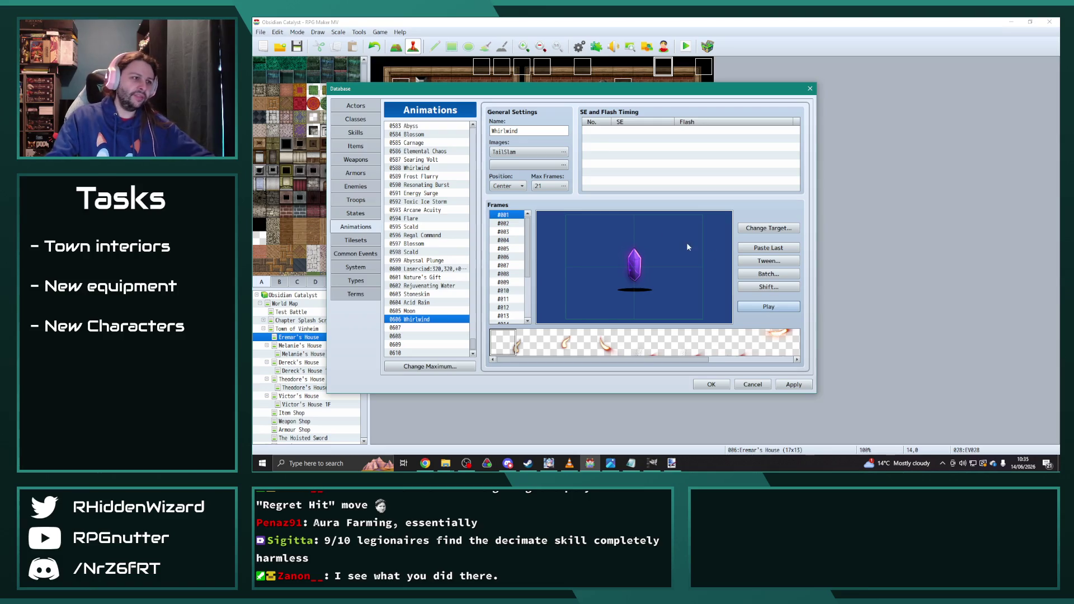
# - Try the TailSweep image on animation 0606 and preview it
pyautogui.click(559, 152)
pyautogui.press('Down')
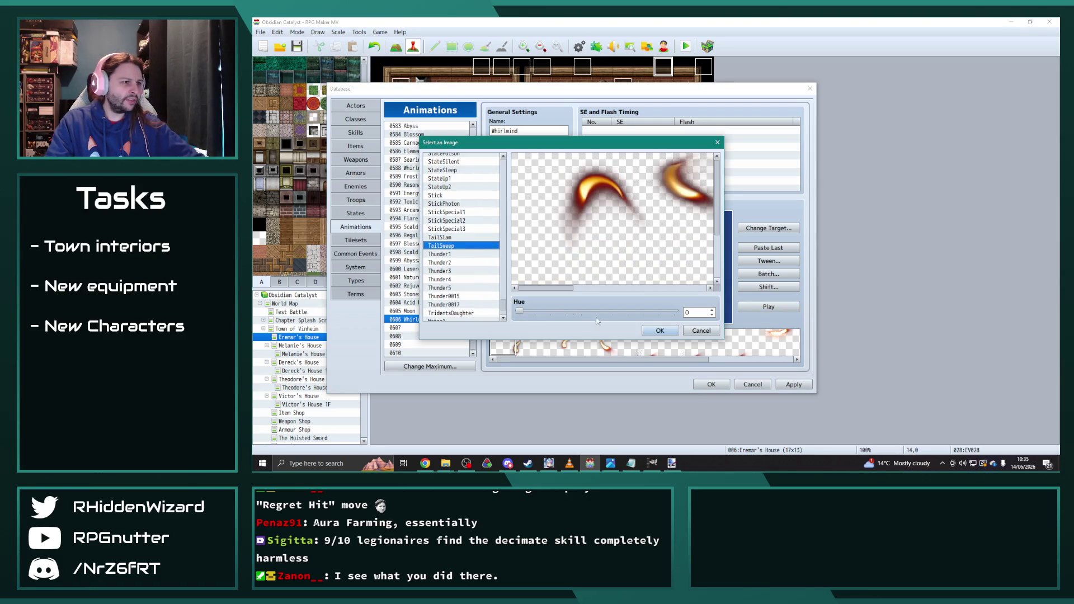
pyautogui.click(660, 330)
pyautogui.click(759, 312)
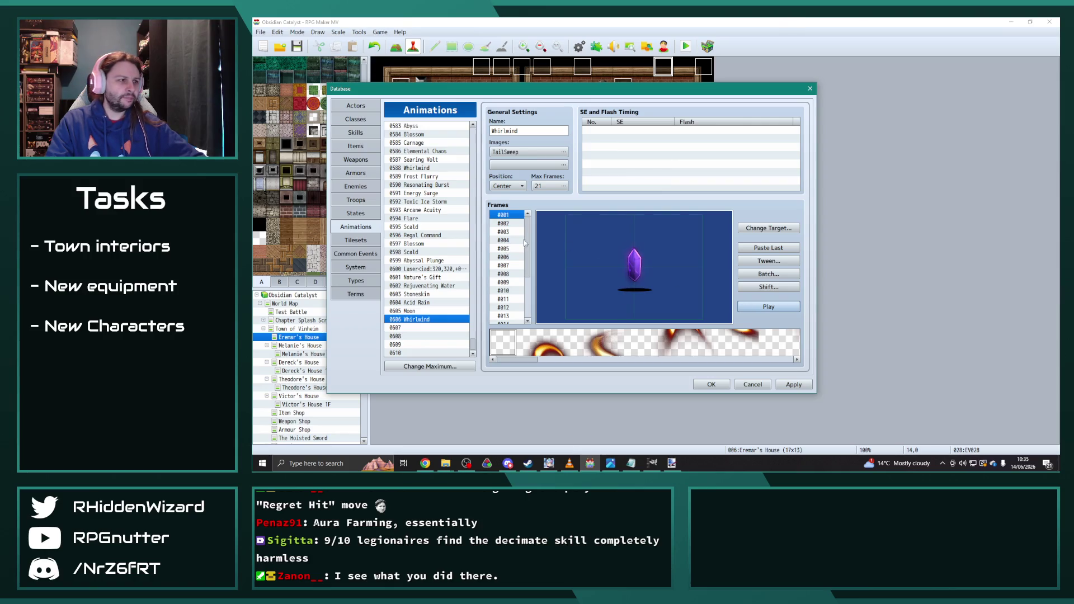
# - Compare with the Moon animation and set 0606's position to Screen
pyautogui.click(426, 312)
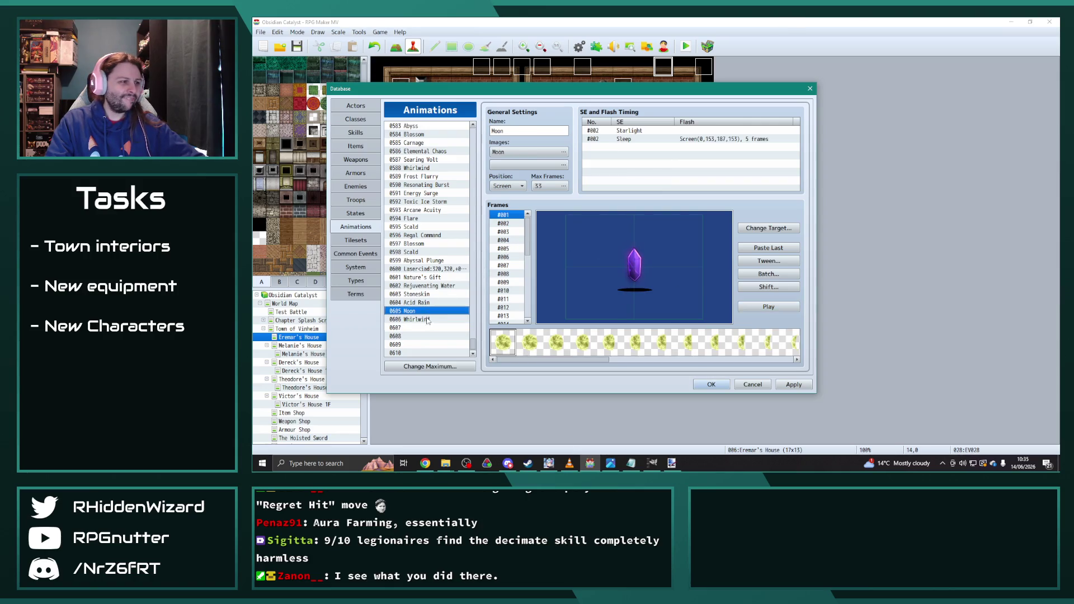
pyautogui.click(428, 321)
pyautogui.click(507, 186)
pyautogui.click(506, 227)
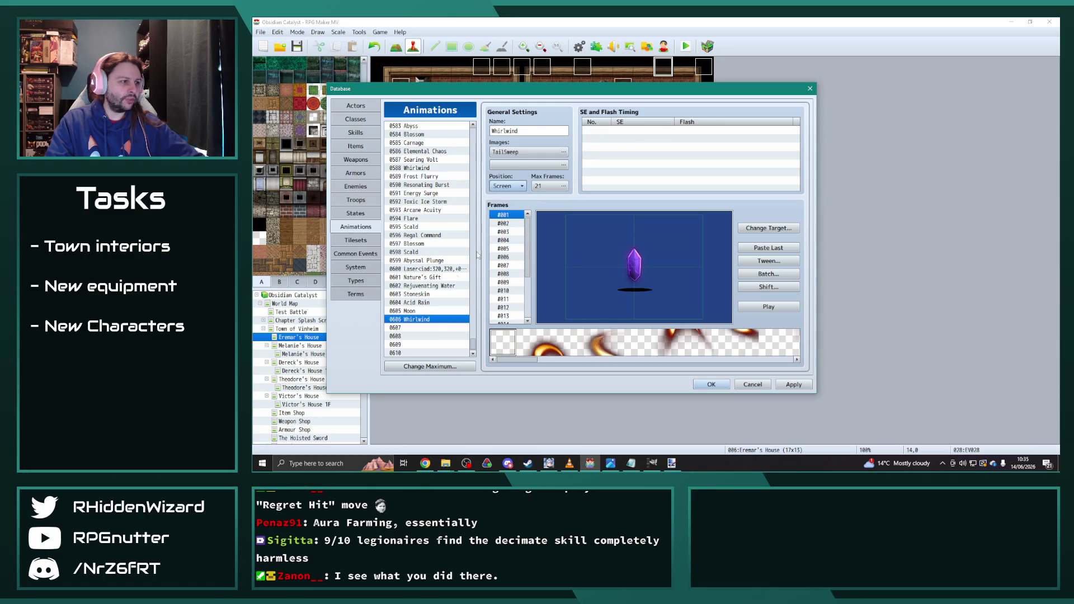
# - Switch animation 0606's image back to TailSlam and bring the animations folder forward
pyautogui.click(423, 311)
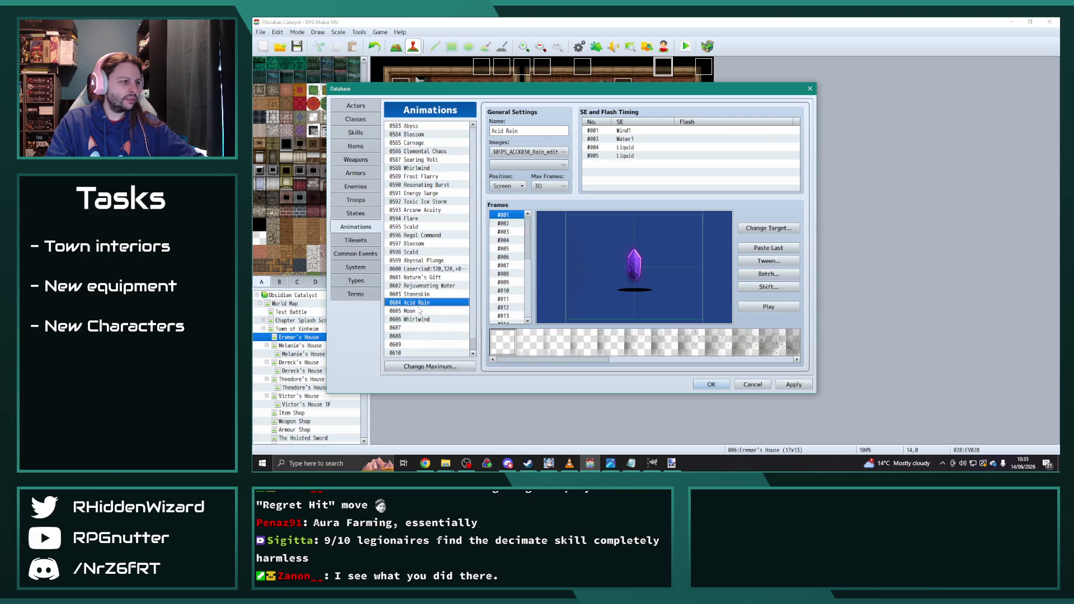
pyautogui.click(423, 319)
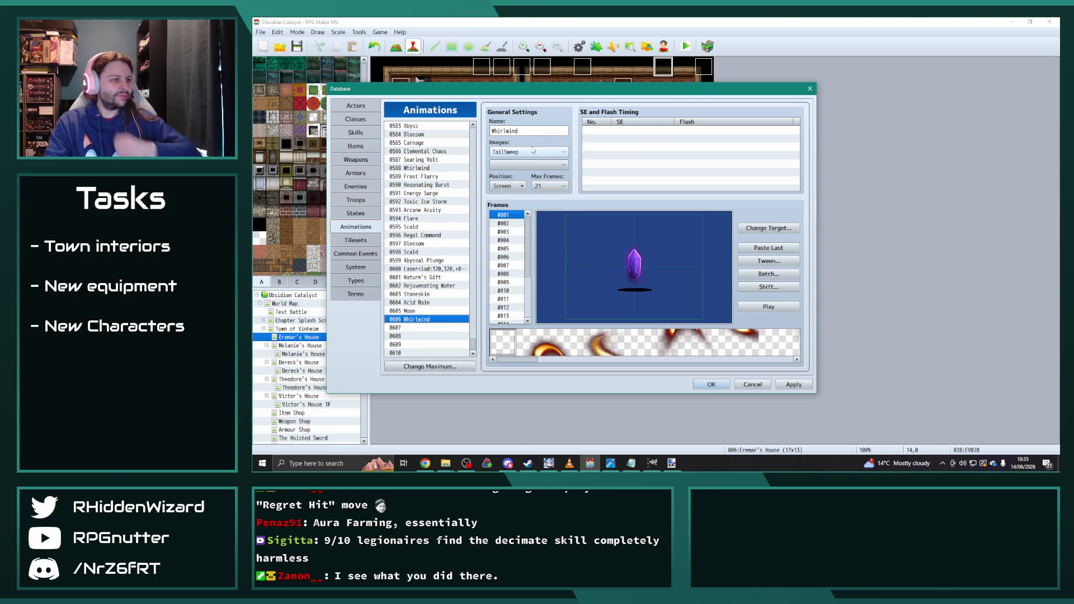
pyautogui.click(532, 152)
pyautogui.click(442, 228)
pyautogui.click(660, 330)
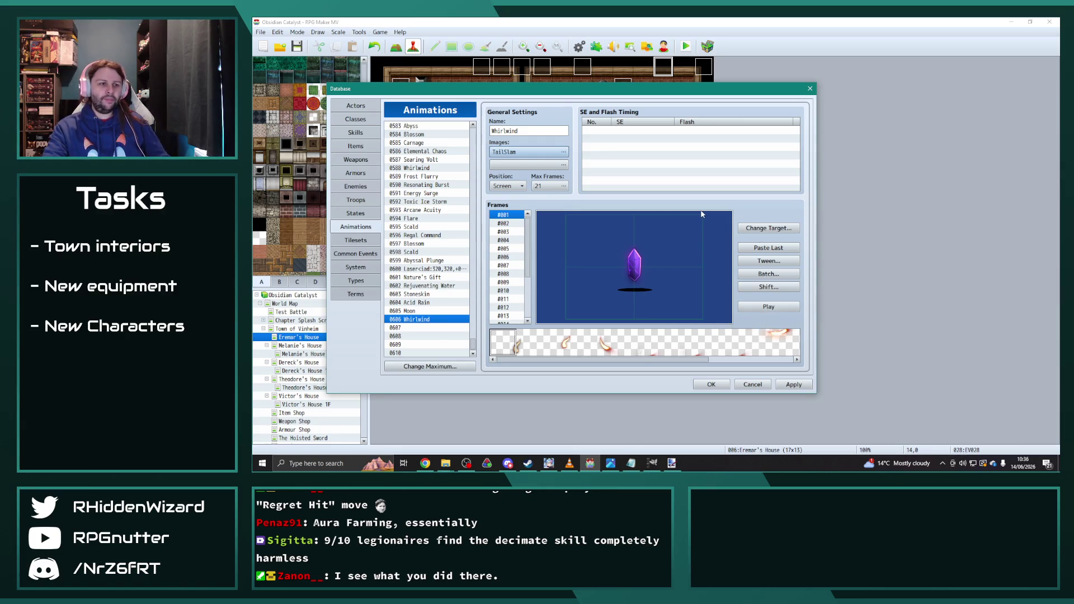
pyautogui.click(445, 463)
pyautogui.click(423, 414)
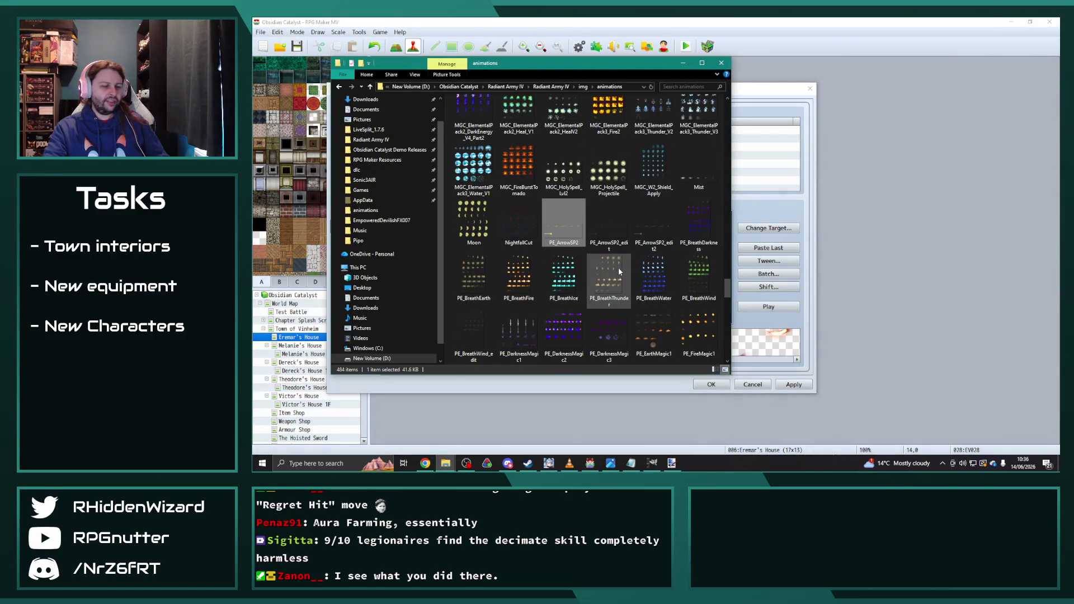
# - View the TailSlam sprite sheet full size in Photos, then return to database entry 0600
pyautogui.moveTo(621, 66); pyautogui.dragTo(917, 61)
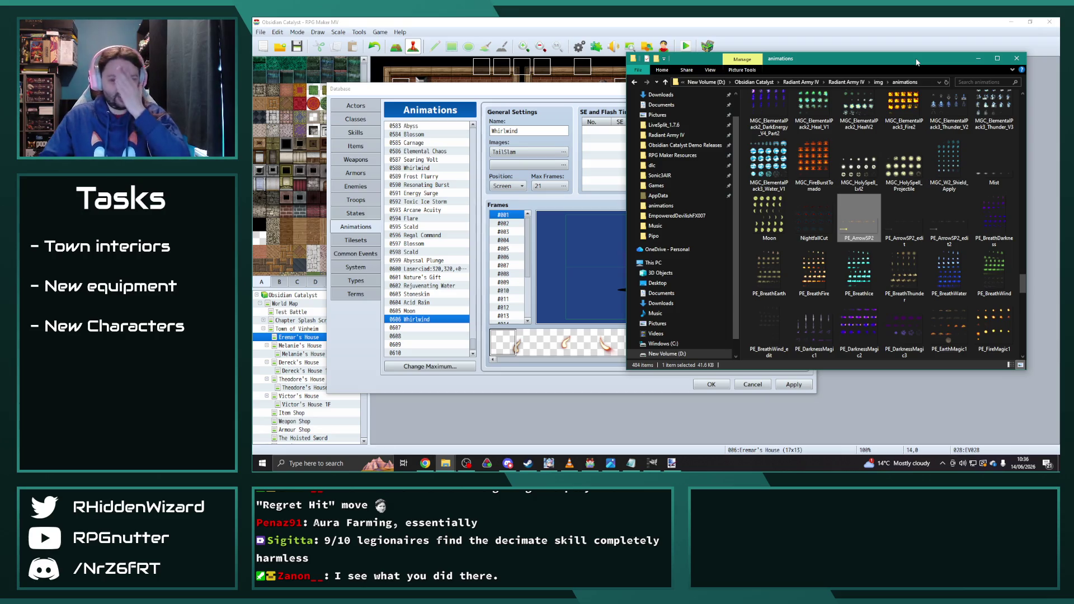
pyautogui.scroll(-10, 894, 244)
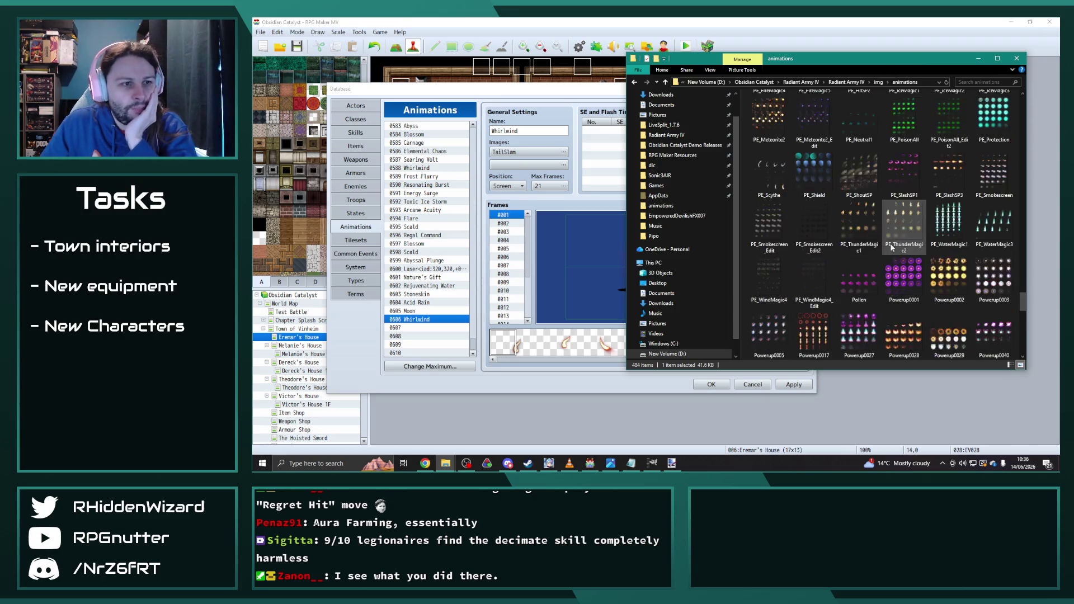
pyautogui.scroll(-15, 893, 245)
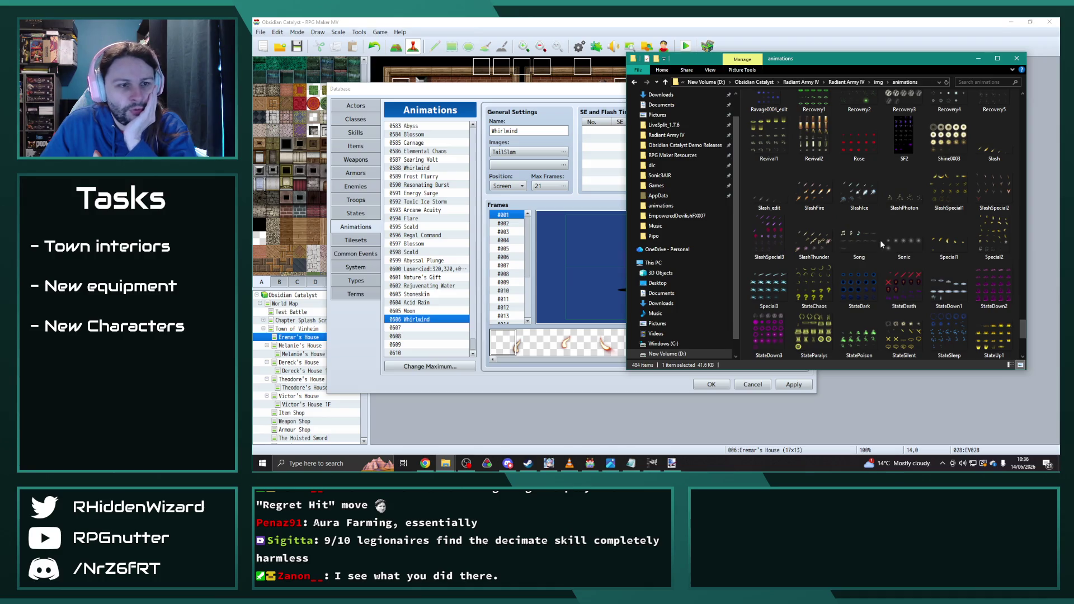
pyautogui.scroll(-2, 880, 245)
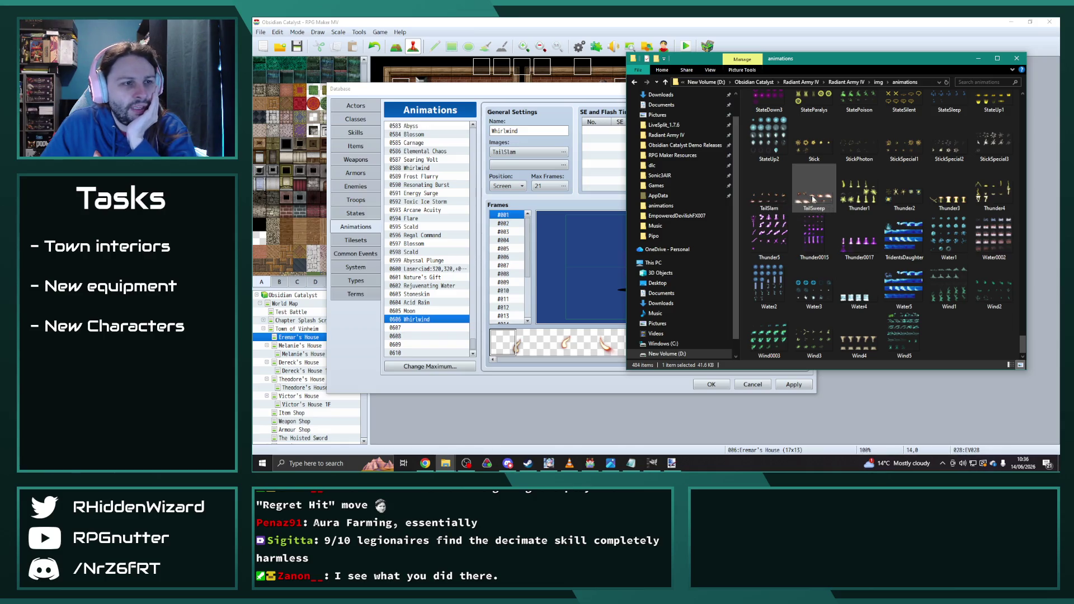
pyautogui.doubleClick(773, 197)
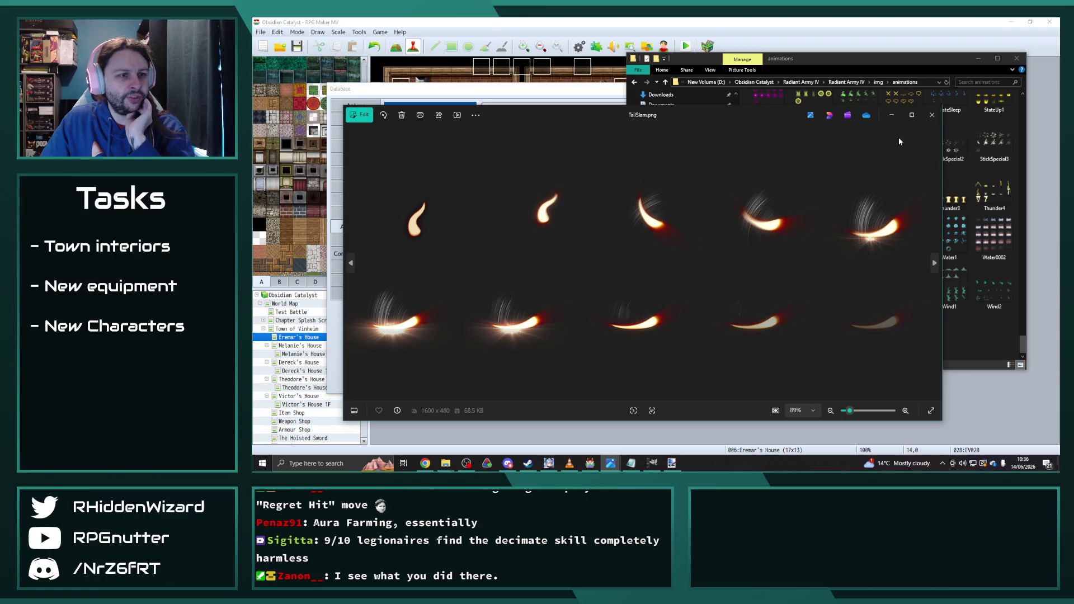
pyautogui.click(933, 115)
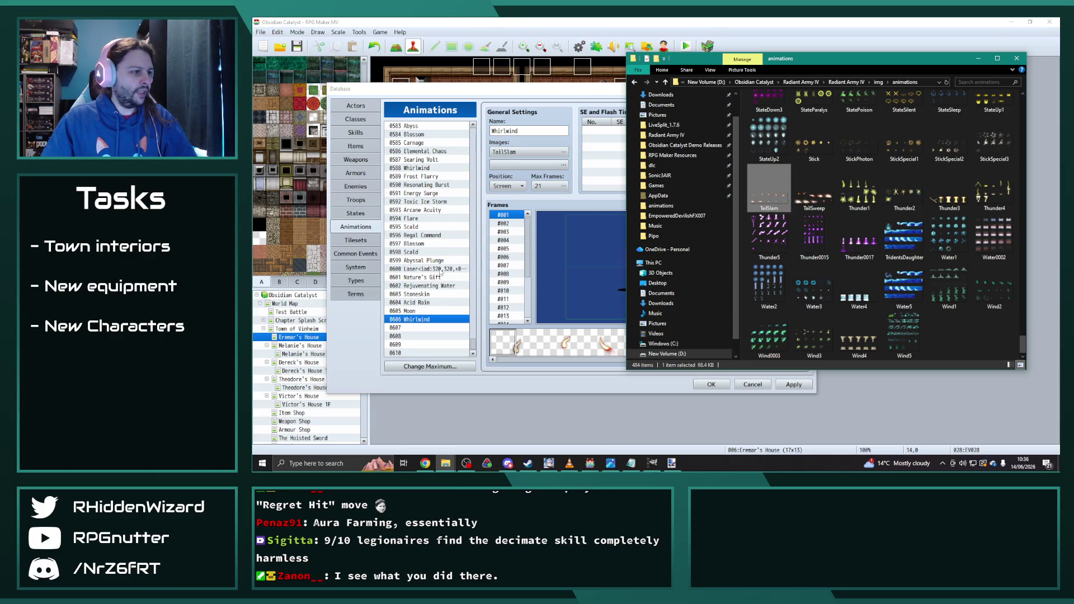
pyautogui.click(440, 270)
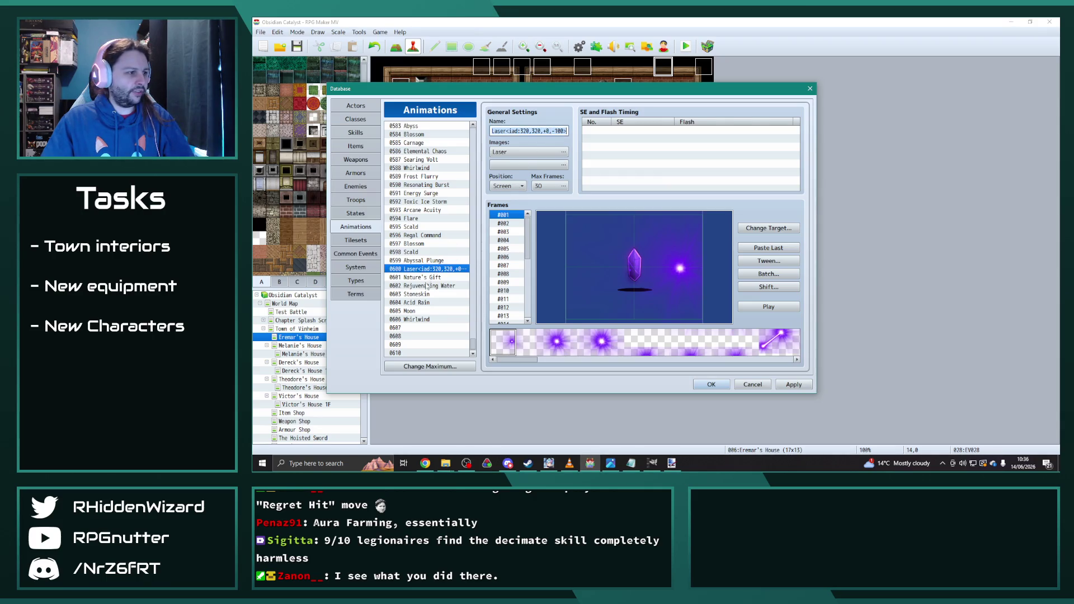
# - Rename animation 0606 to TailSlam<iad:320,240,+0,0> and apply the change
pyautogui.click(420, 320)
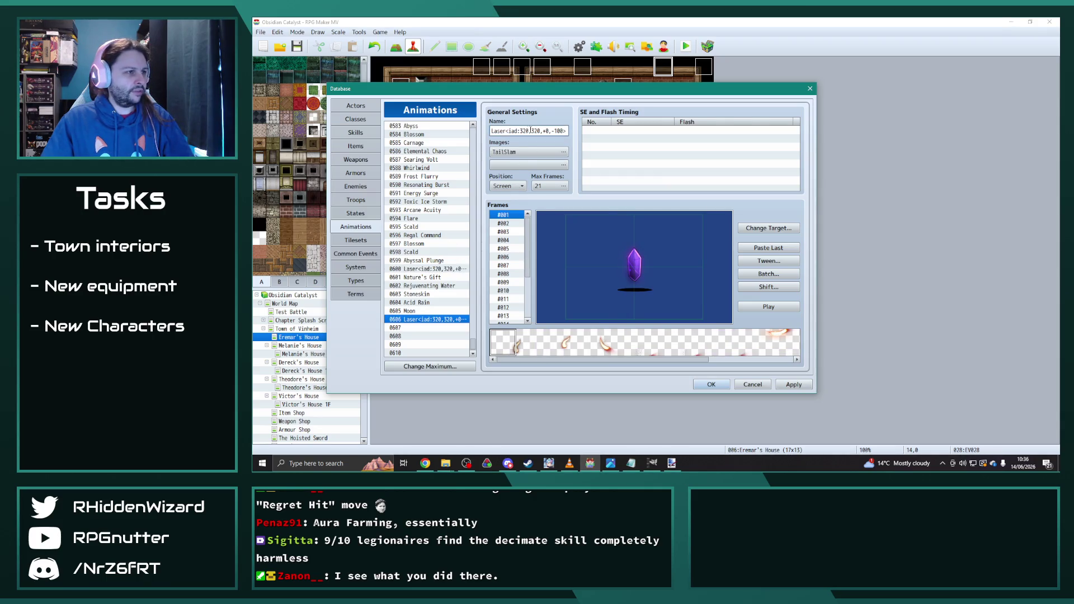
pyautogui.write('TailSlam')
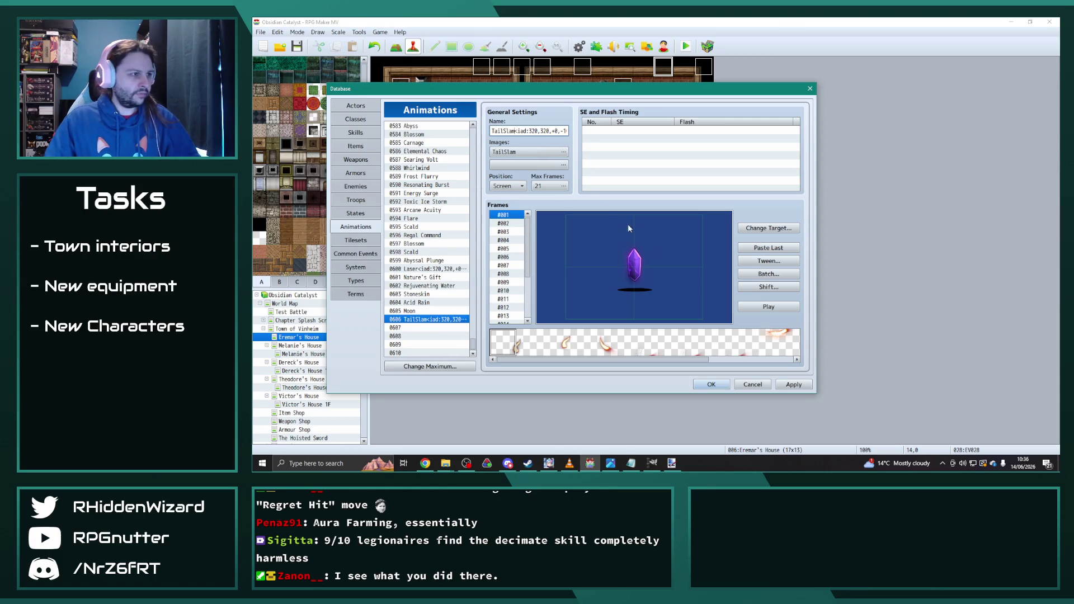
pyautogui.doubleClick(545, 130)
pyautogui.write('24')
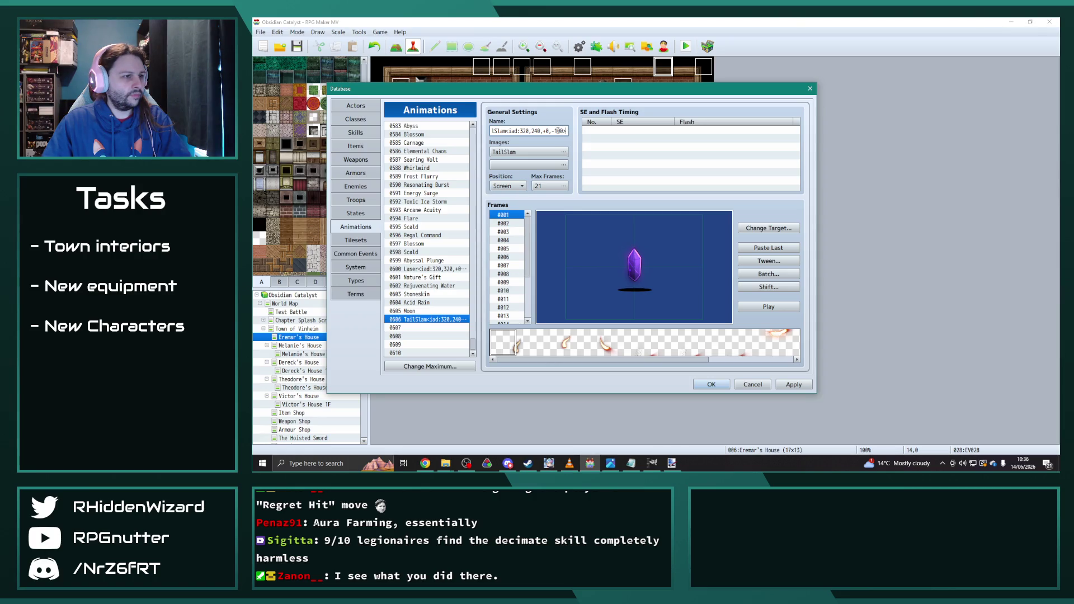
pyautogui.doubleClick(558, 131)
pyautogui.write('0')
pyautogui.click(793, 385)
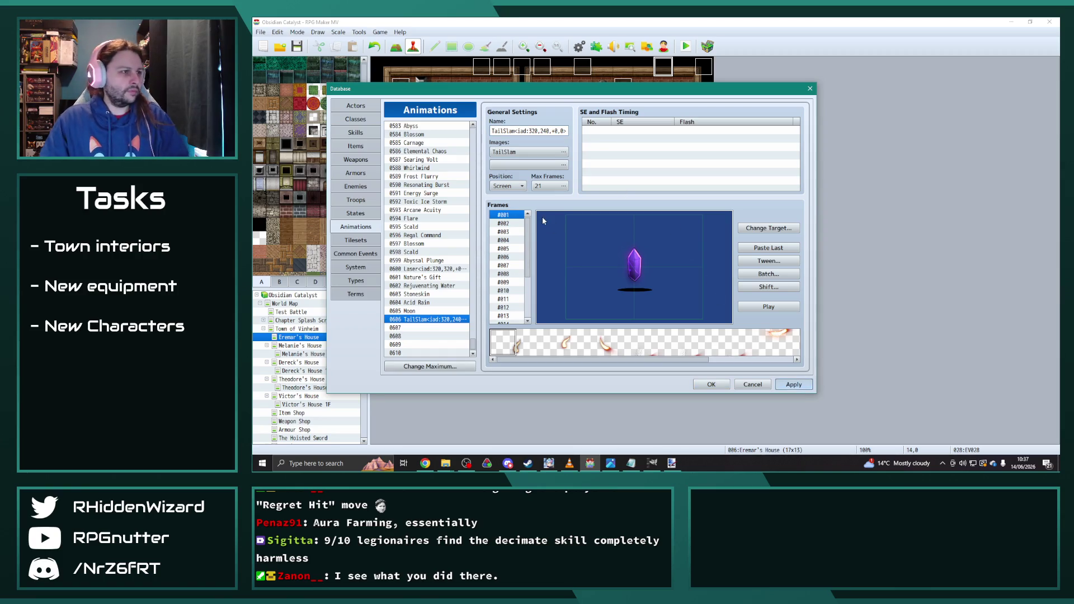
# - Paste the 0606 animation into entry 0607 and rename it TailSweep
pyautogui.click(428, 328)
pyautogui.hotkey('ctrl', 'v')
pyautogui.doubleClick(513, 130)
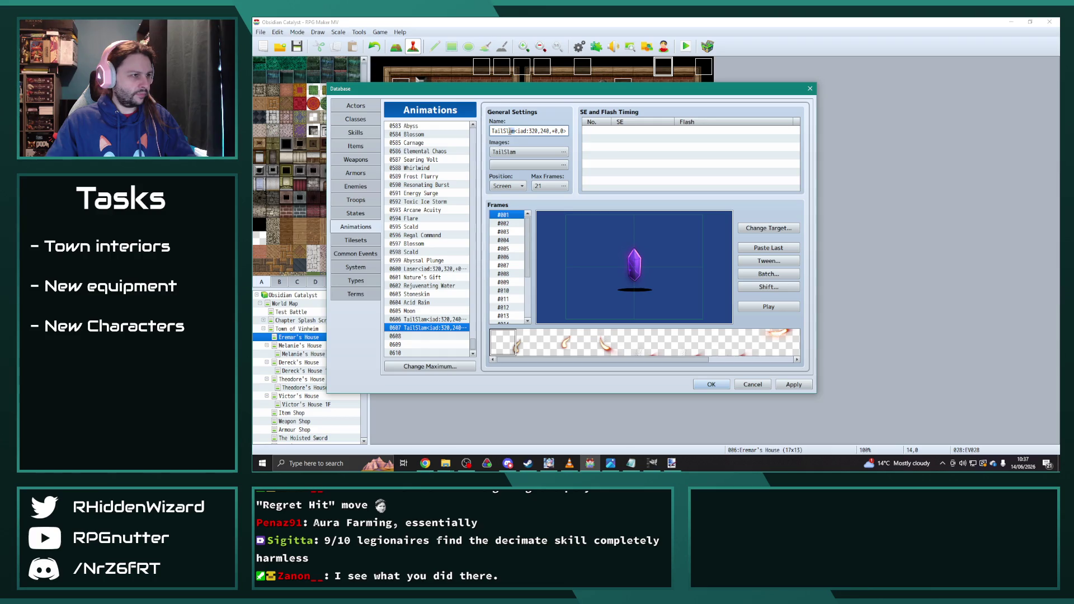
pyautogui.write('eep')
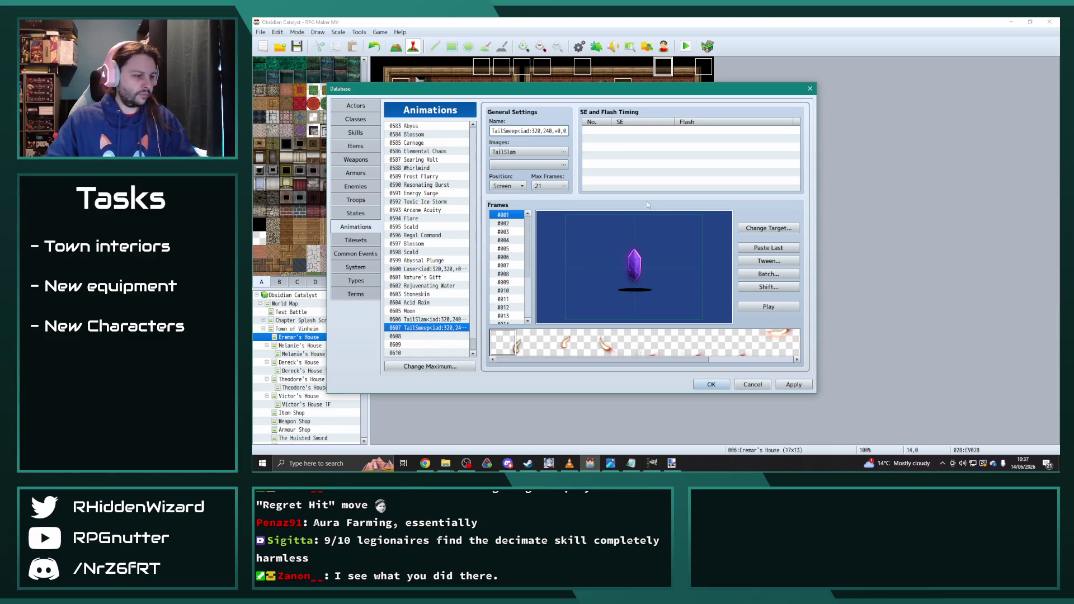
# - Bring the Pipo and animations folder windows forward and select the Thunder2 image file
pyautogui.moveTo(445, 463)
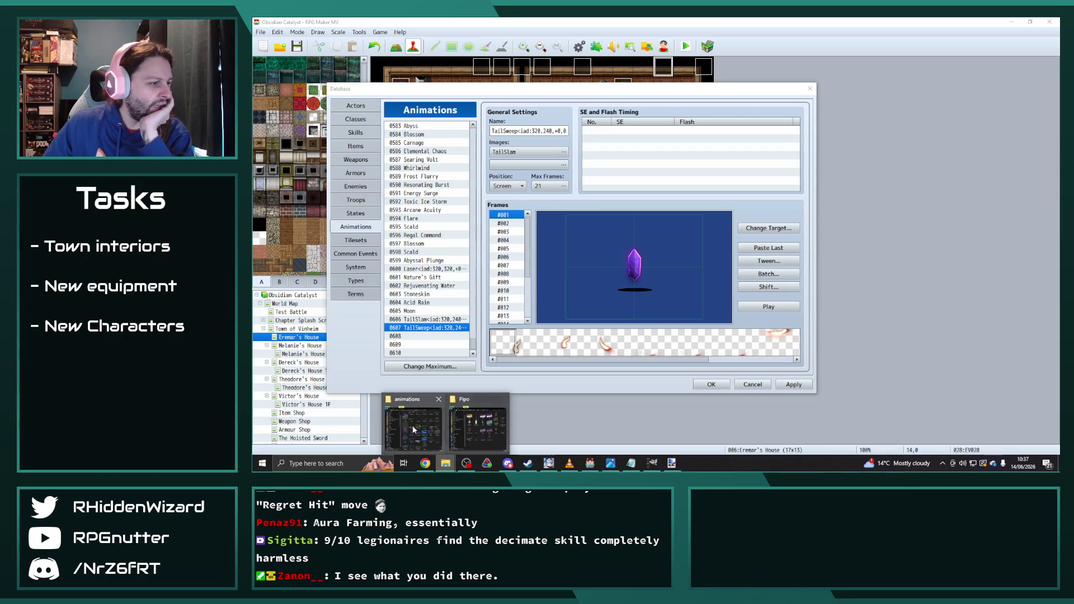
pyautogui.click(486, 428)
pyautogui.click(445, 426)
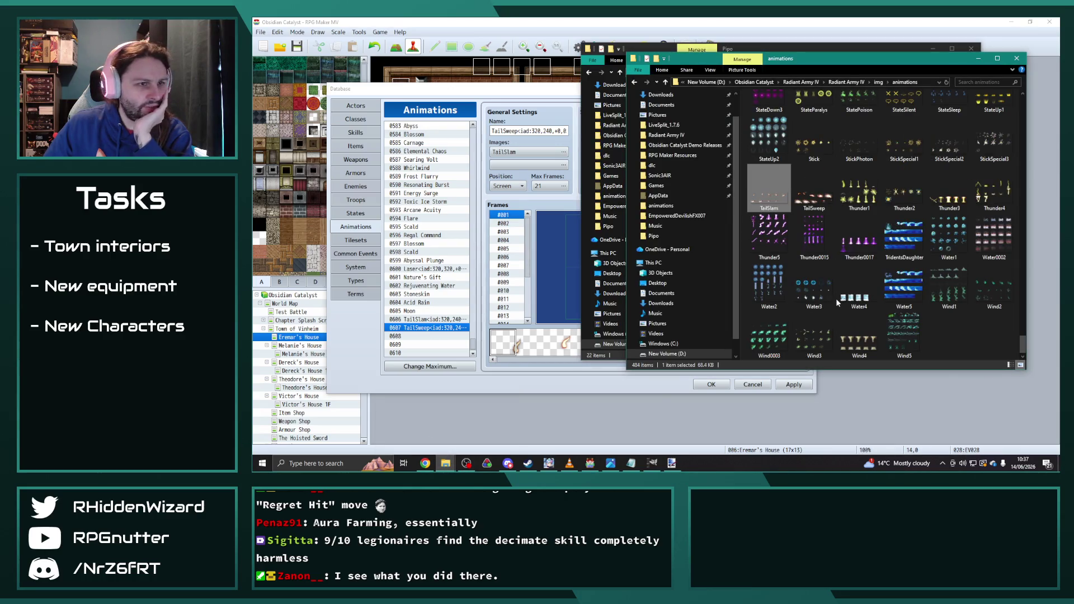
pyautogui.click(615, 386)
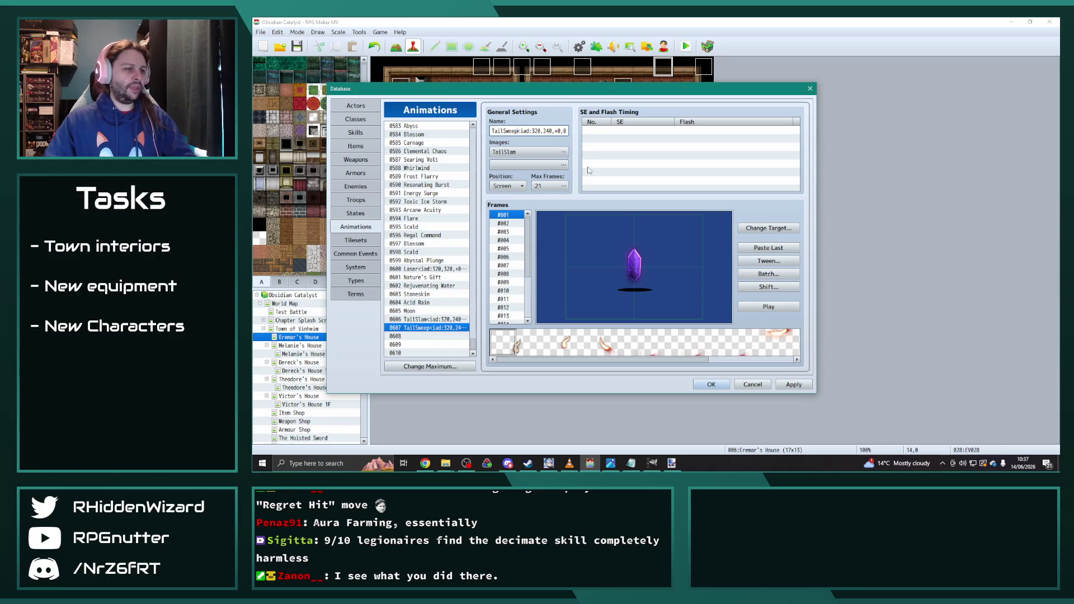
pyautogui.moveTo(446, 464)
pyautogui.click(417, 428)
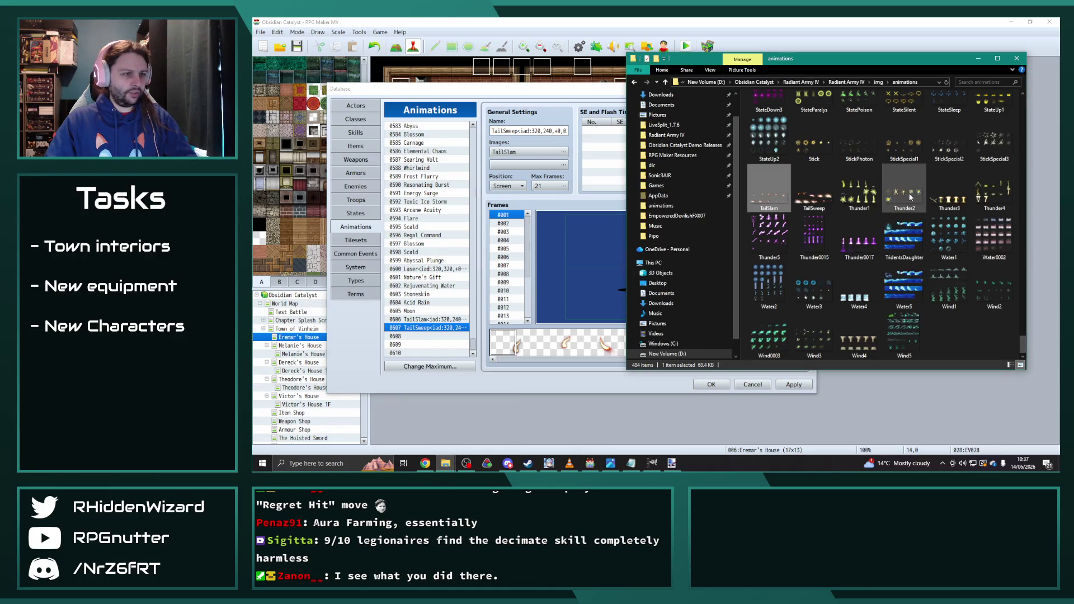
pyautogui.click(892, 201)
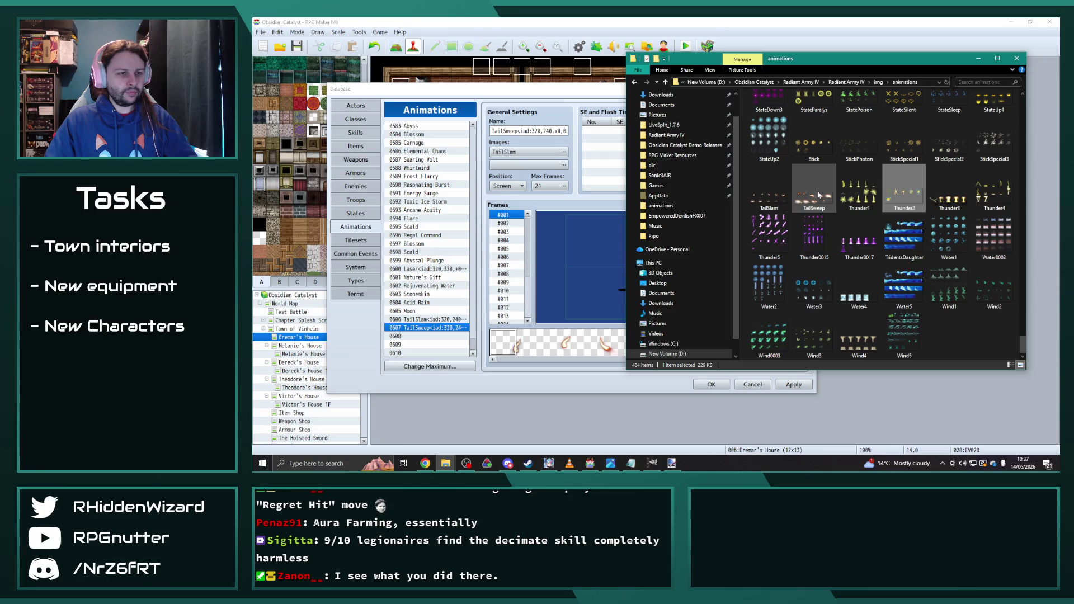
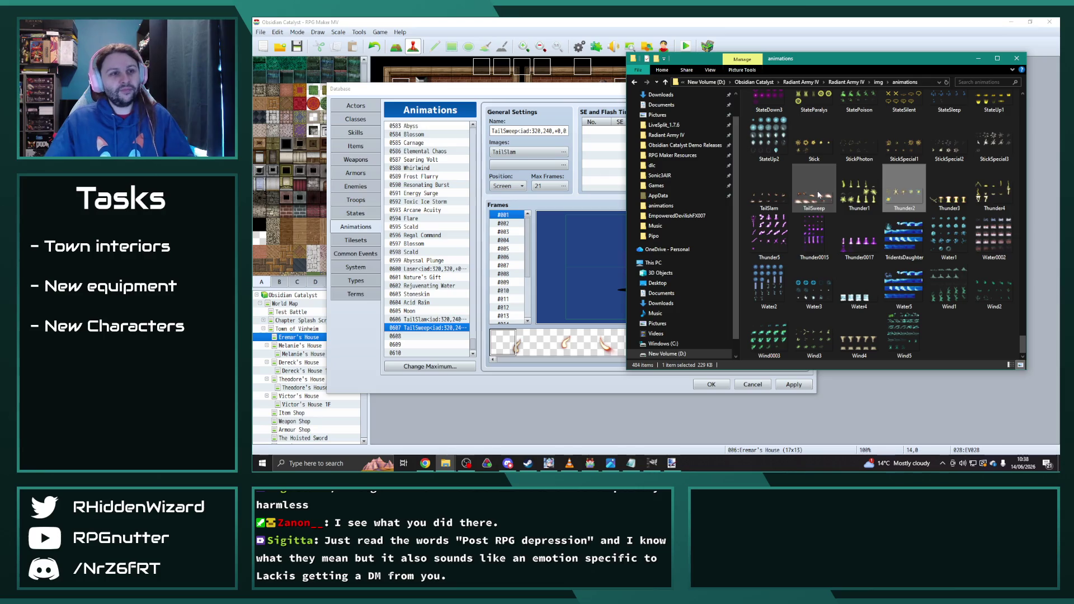
# - Confirm the TailSweep sheet is 3200 x 960, then select the 320 width in the animation name
pyautogui.moveTo(818, 186)
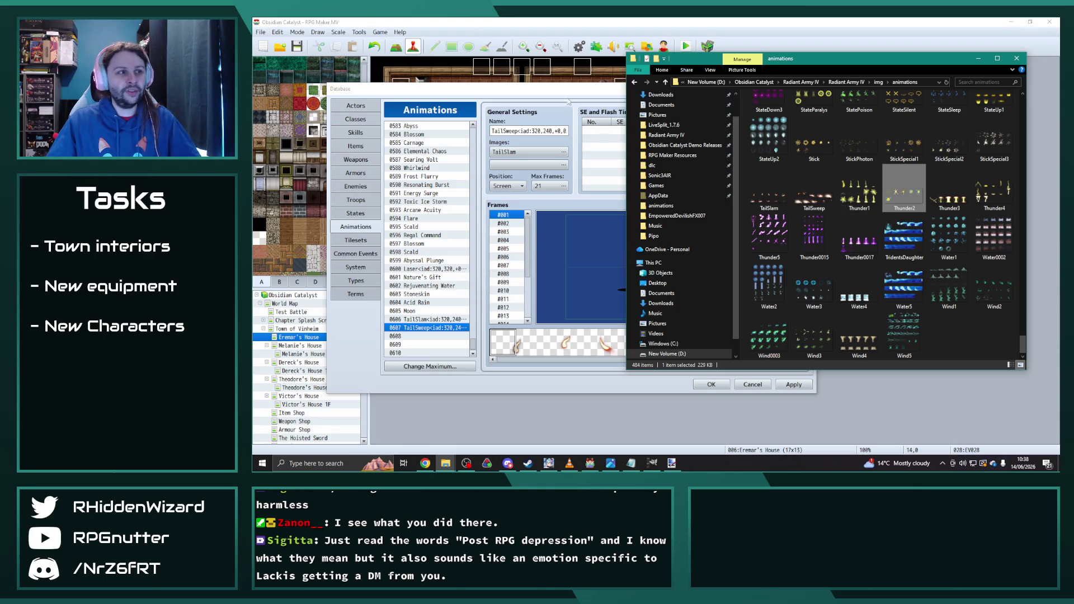
pyautogui.click(563, 97)
pyautogui.doubleClick(536, 131)
pyautogui.write('64')
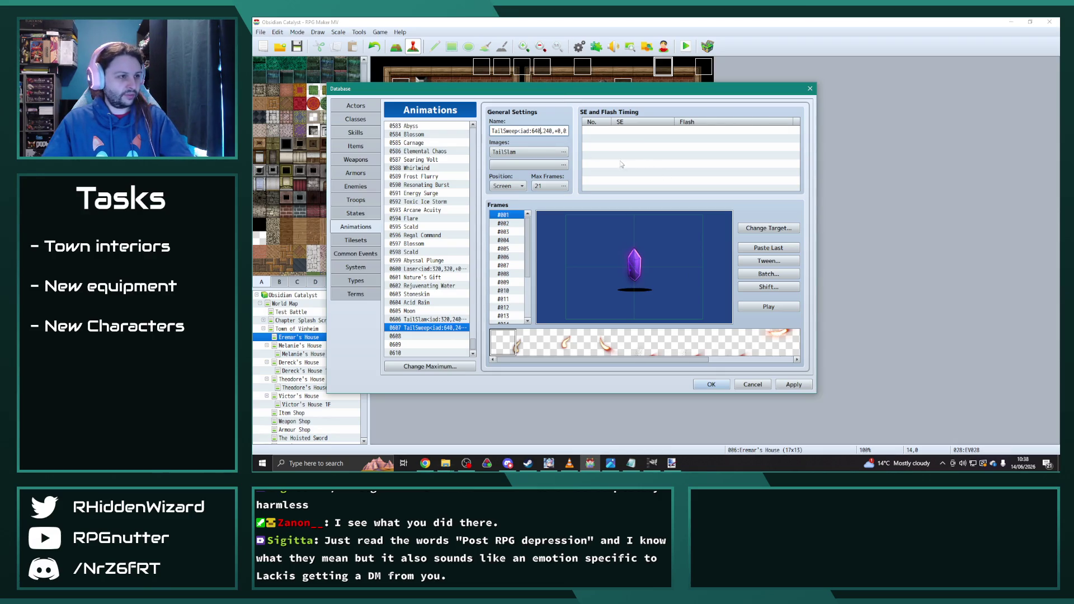
# - Change the name's size tag from 320,240 to 640,480
pyautogui.doubleClick(548, 131)
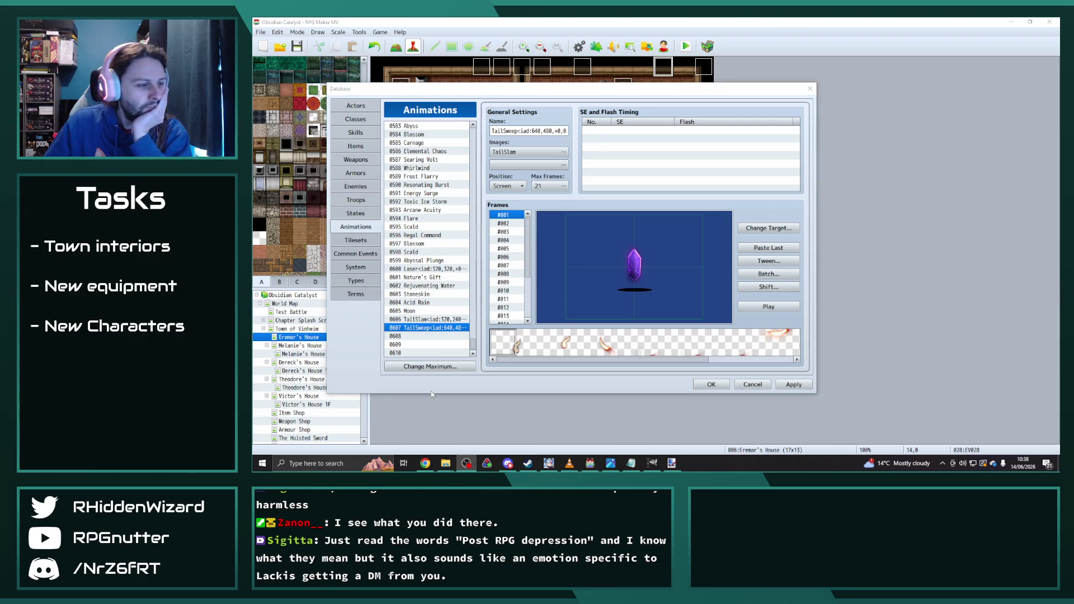
# - Navigate from the Pipo folder up to New Volume (D:) and open Documents Backup
pyautogui.moveTo(458, 460)
pyautogui.click(427, 423)
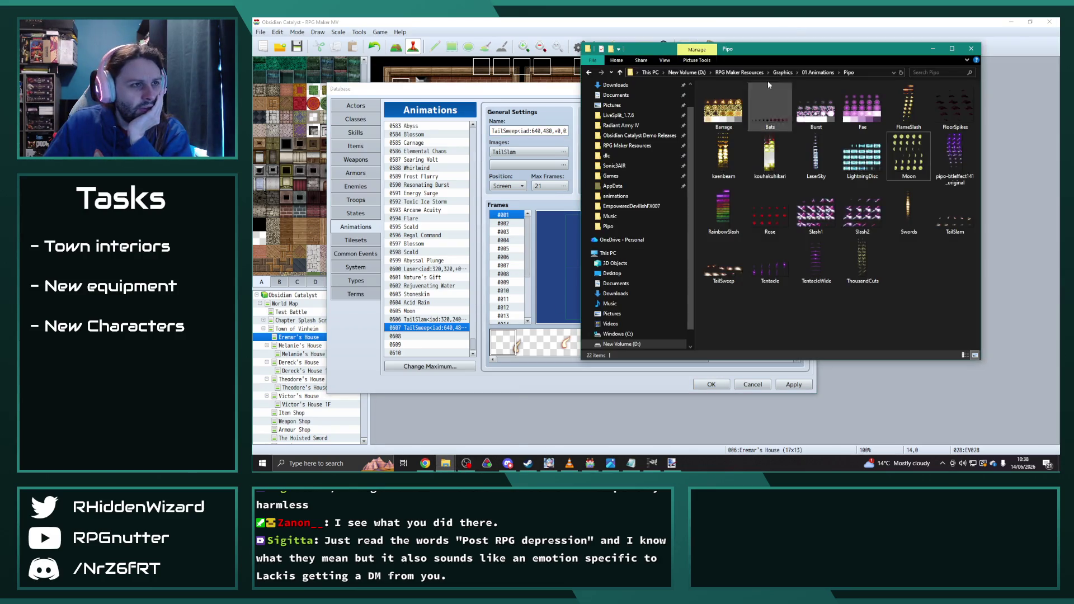
pyautogui.click(813, 73)
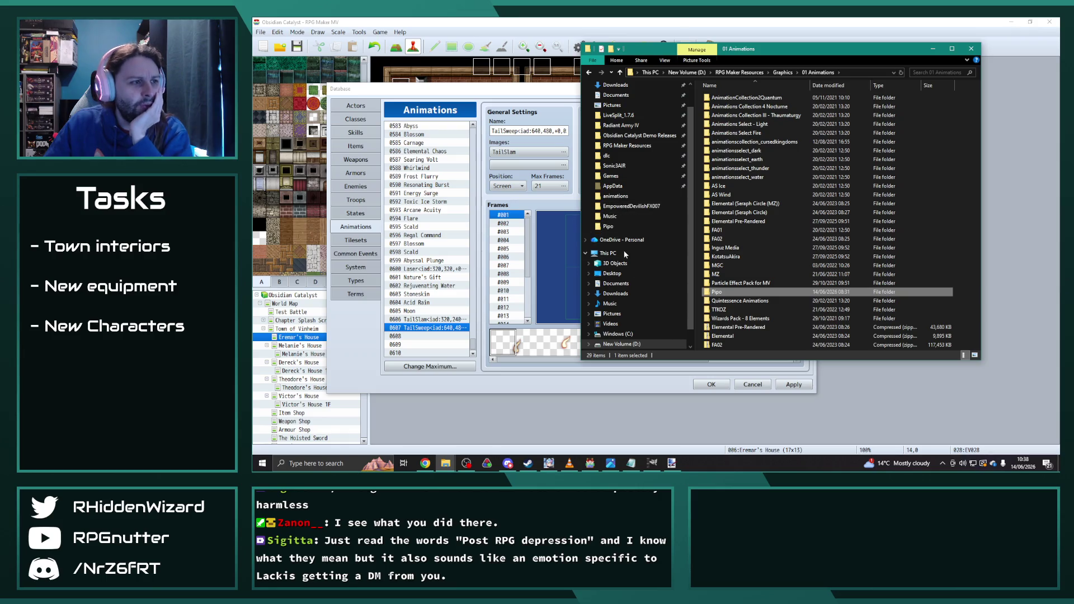
pyautogui.click(623, 197)
pyautogui.scroll(-1, 632, 263)
pyautogui.click(618, 324)
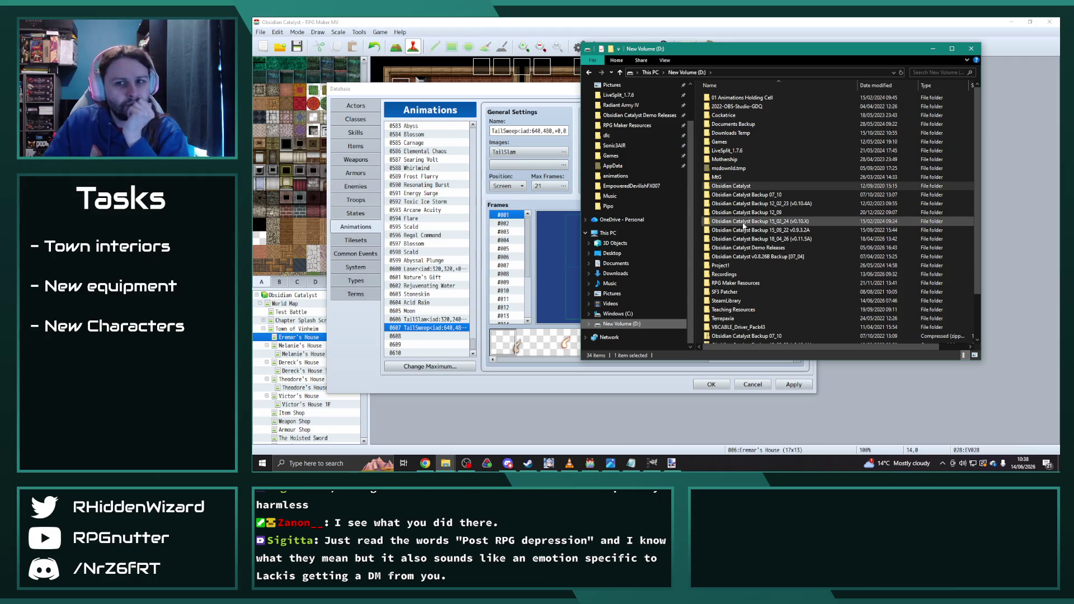
pyautogui.scroll(-2, 770, 219)
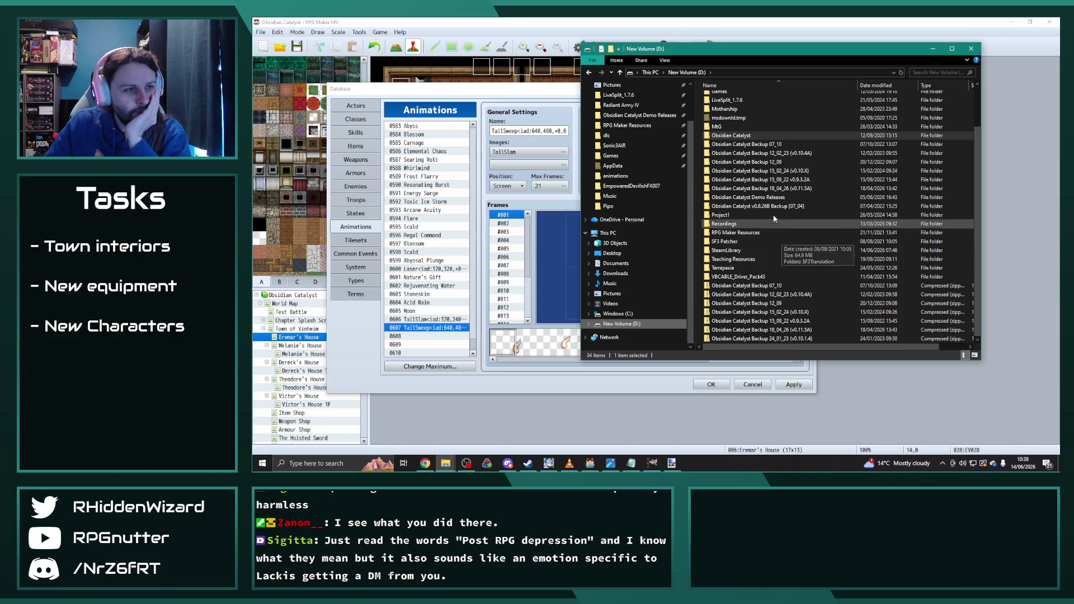
pyautogui.scroll(2, 758, 235)
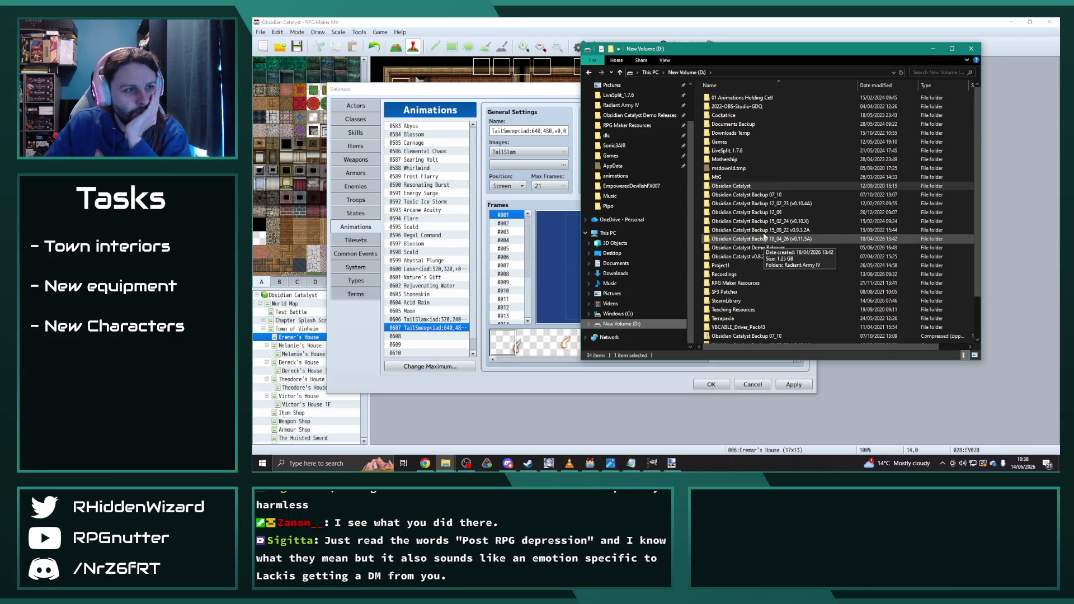
pyautogui.doubleClick(734, 124)
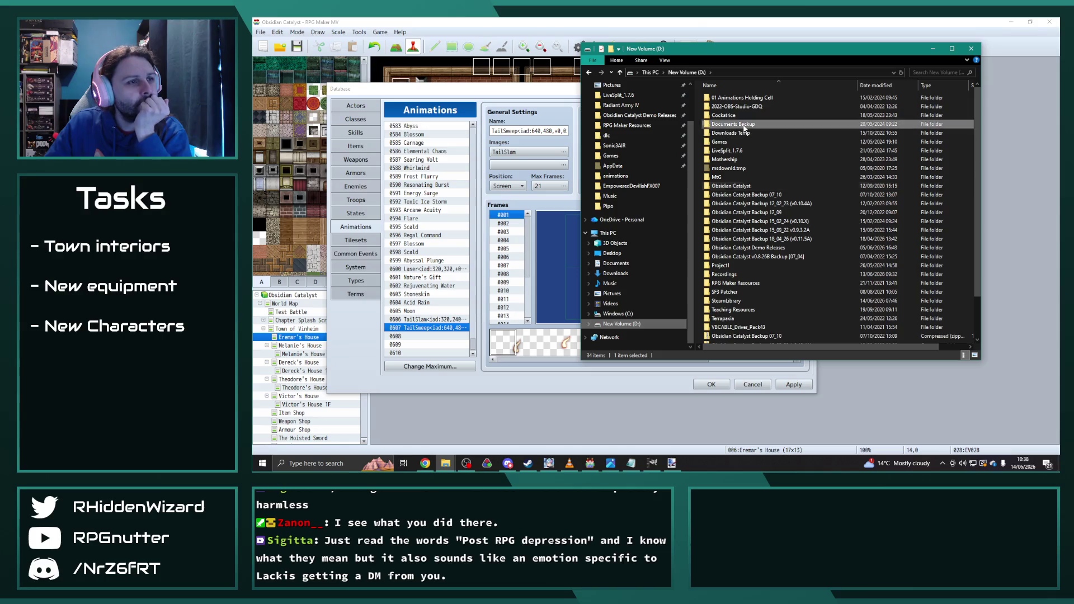
pyautogui.scroll(-8, 744, 224)
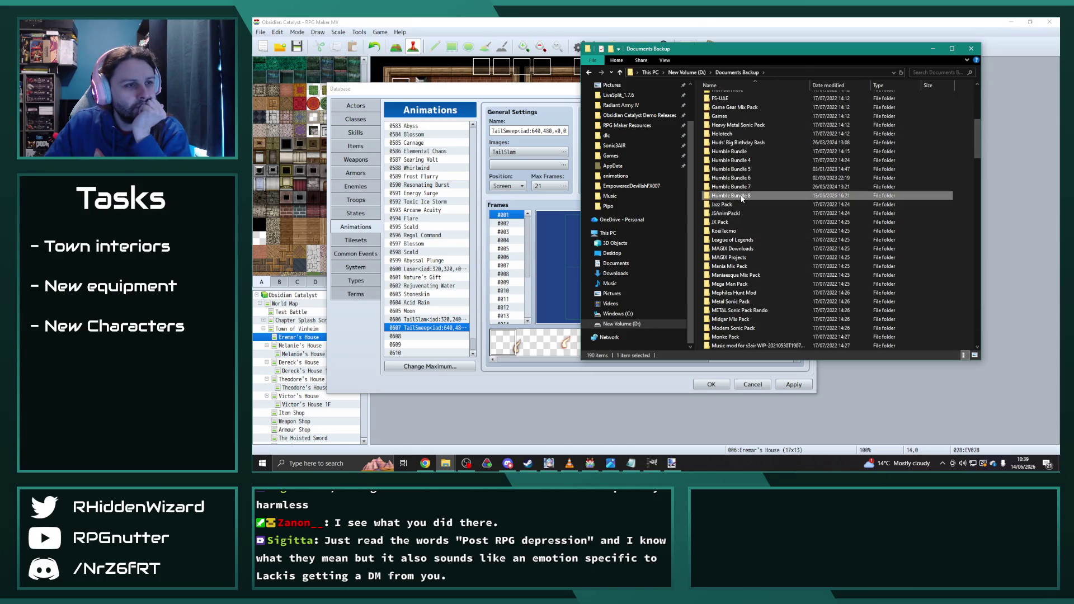
# - Open Humble Bundle 8's Pipo effects collection and browse battle effect pack 48
pyautogui.doubleClick(744, 196)
pyautogui.doubleClick(728, 282)
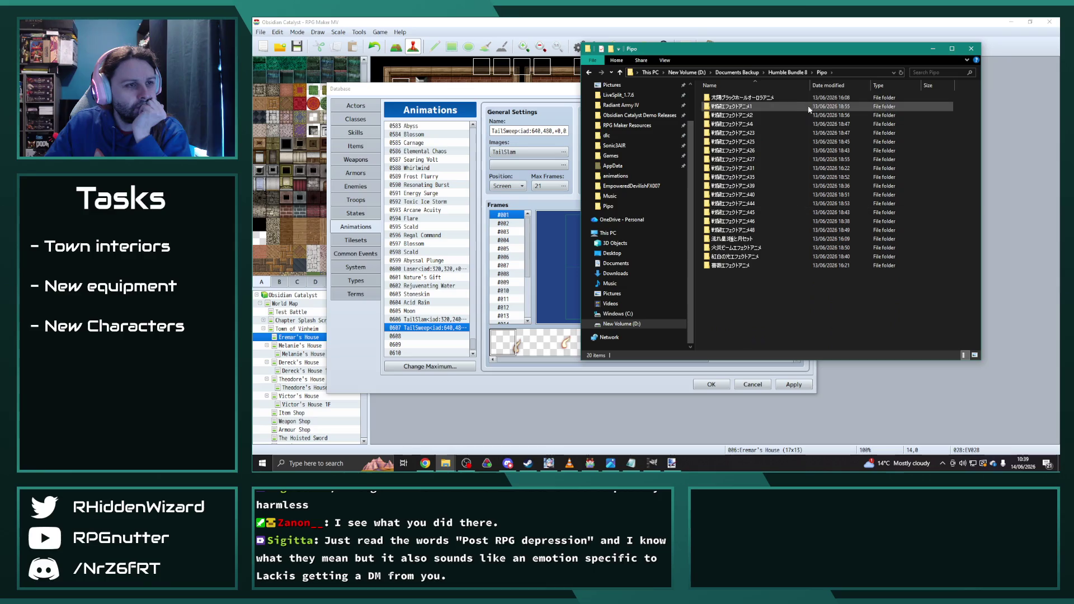
pyautogui.doubleClick(747, 231)
pyautogui.doubleClick(762, 98)
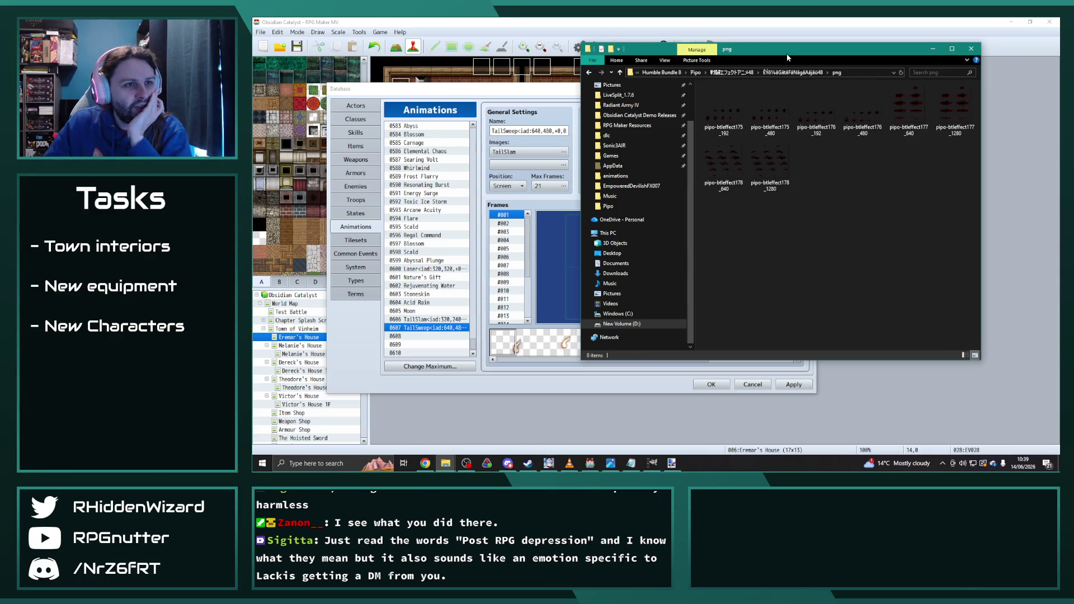
# - Preview the shooting stars and moon sheets and the flame beam kaenbeam sheet
pyautogui.click(707, 72)
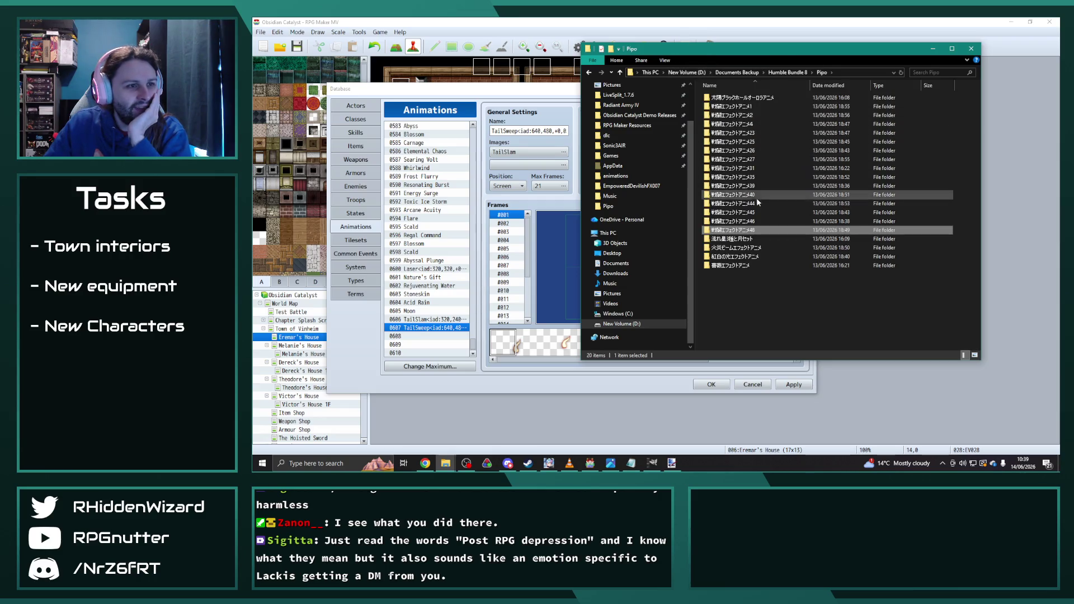
pyautogui.doubleClick(733, 239)
pyautogui.doubleClick(755, 97)
pyautogui.doubleClick(734, 96)
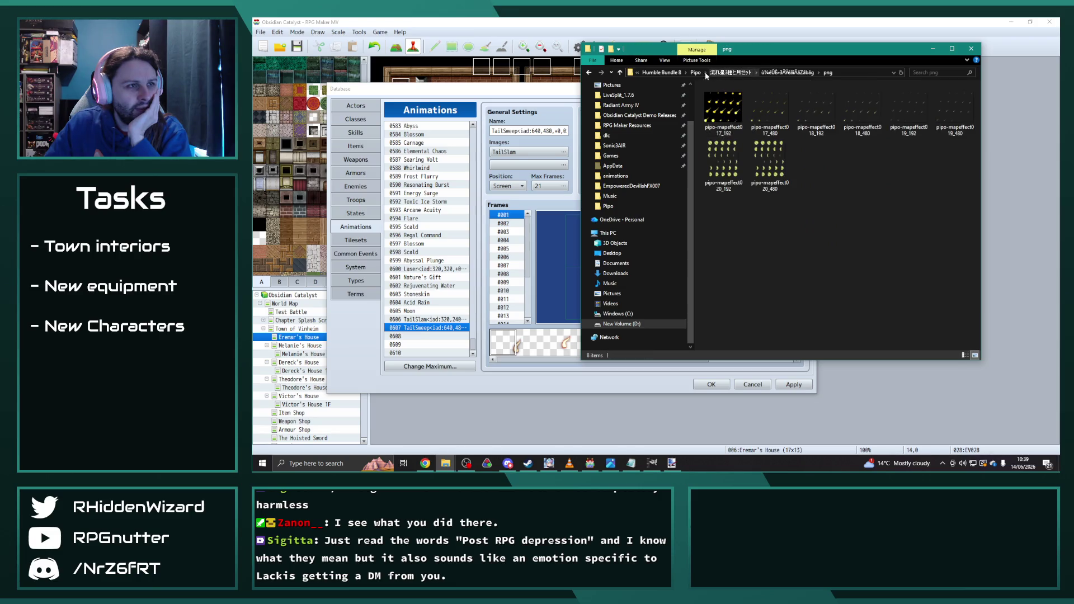
pyautogui.click(698, 72)
pyautogui.doubleClick(733, 248)
pyautogui.doubleClick(751, 100)
pyautogui.doubleClick(734, 99)
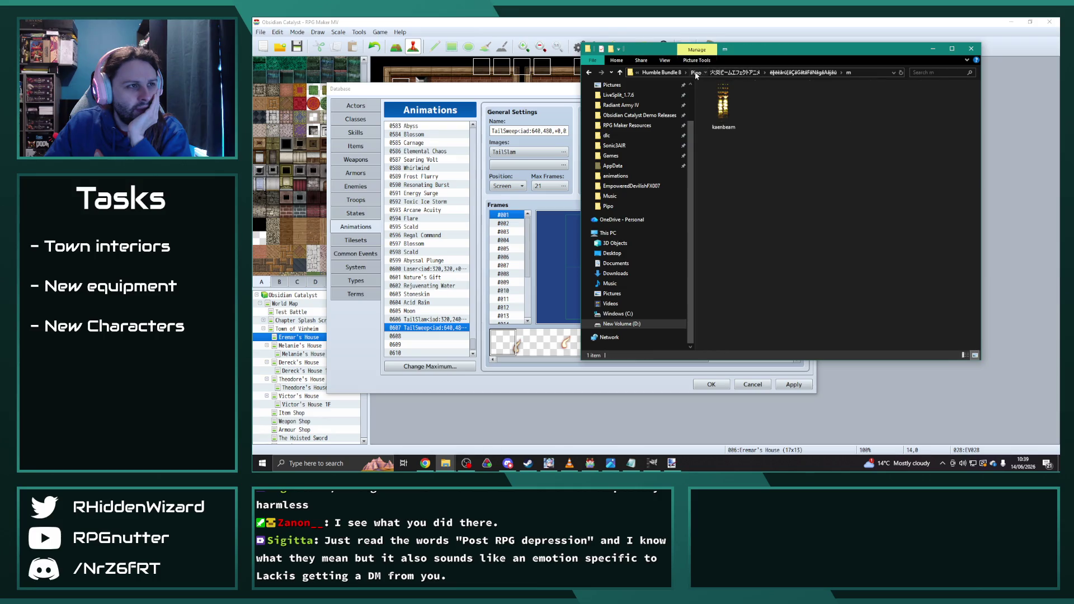
# - Preview the red and white light kouhakuhikari sheet, then the 192x192 rose effect sheets
pyautogui.click(699, 73)
pyautogui.doubleClick(733, 256)
pyautogui.doubleClick(730, 97)
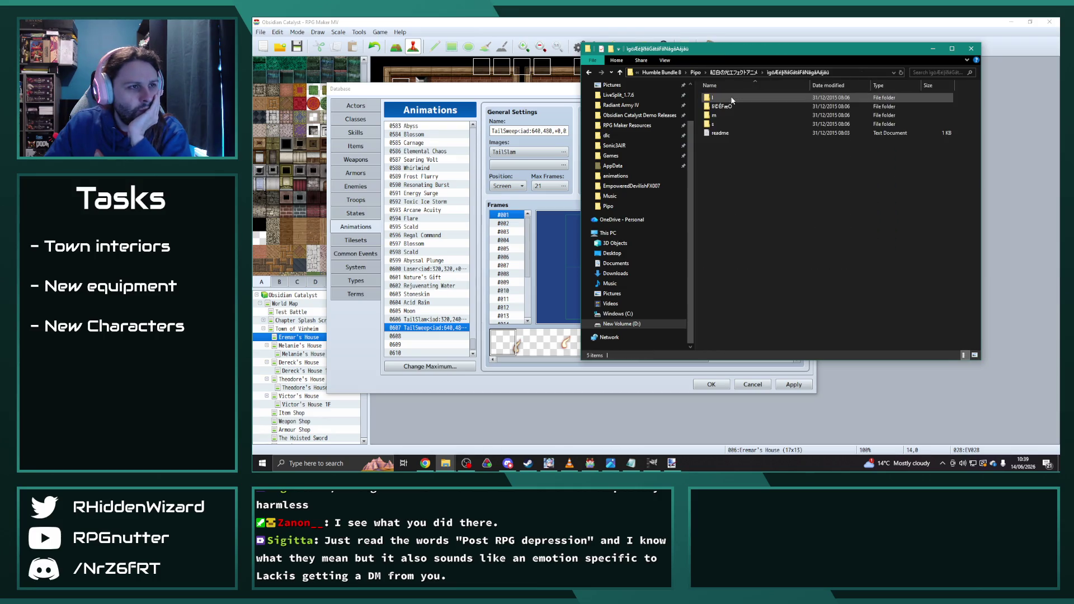
pyautogui.doubleClick(720, 97)
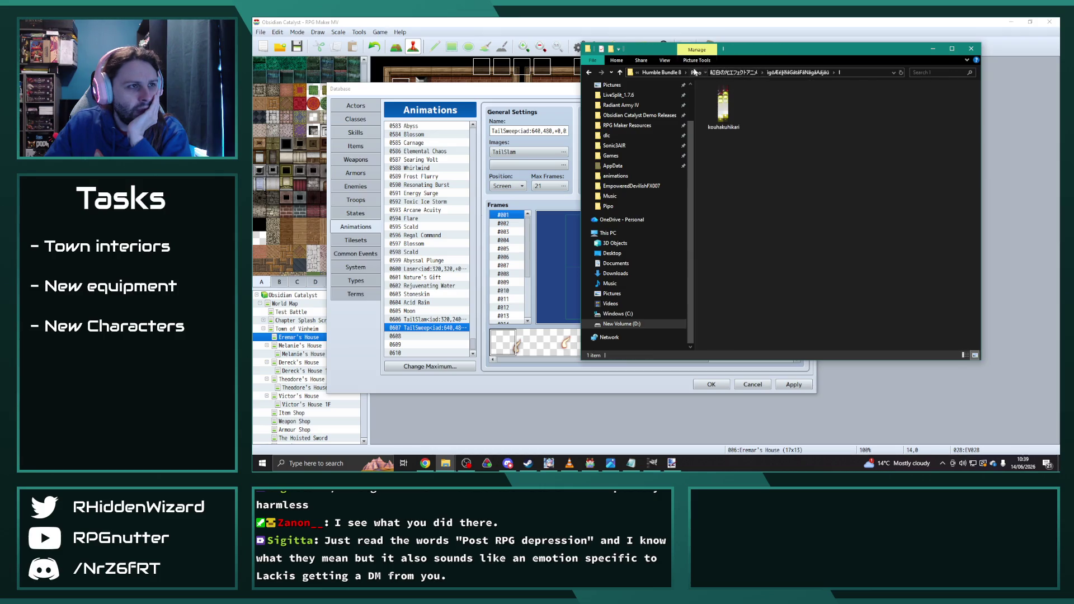
pyautogui.click(696, 73)
pyautogui.doubleClick(733, 256)
pyautogui.doubleClick(727, 99)
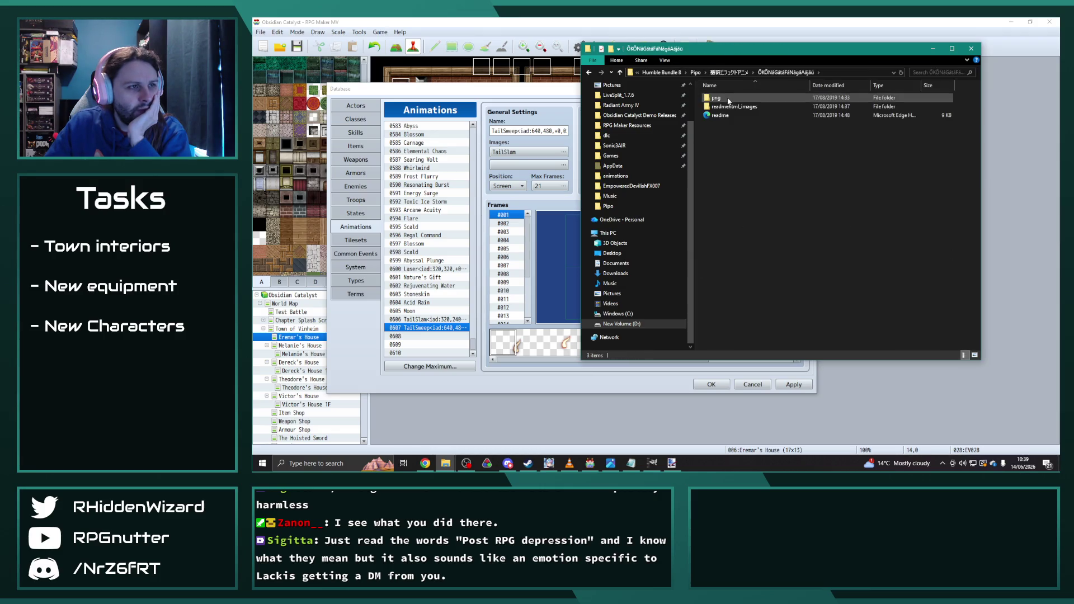
pyautogui.doubleClick(722, 99)
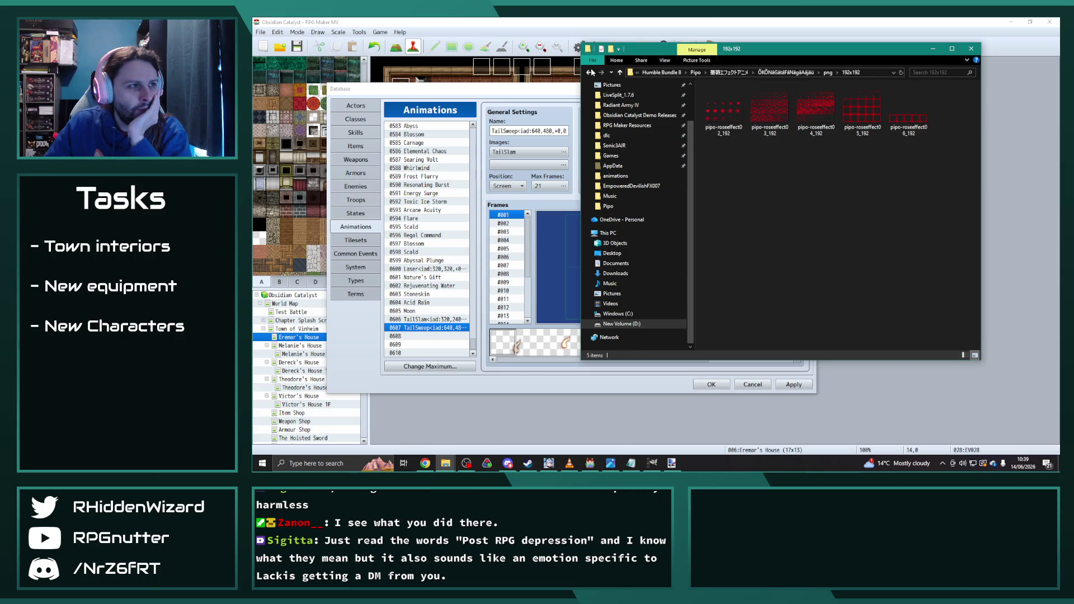
pyautogui.press('BackSpace')
pyautogui.press('BackSpace')
pyautogui.press('BackSpace')
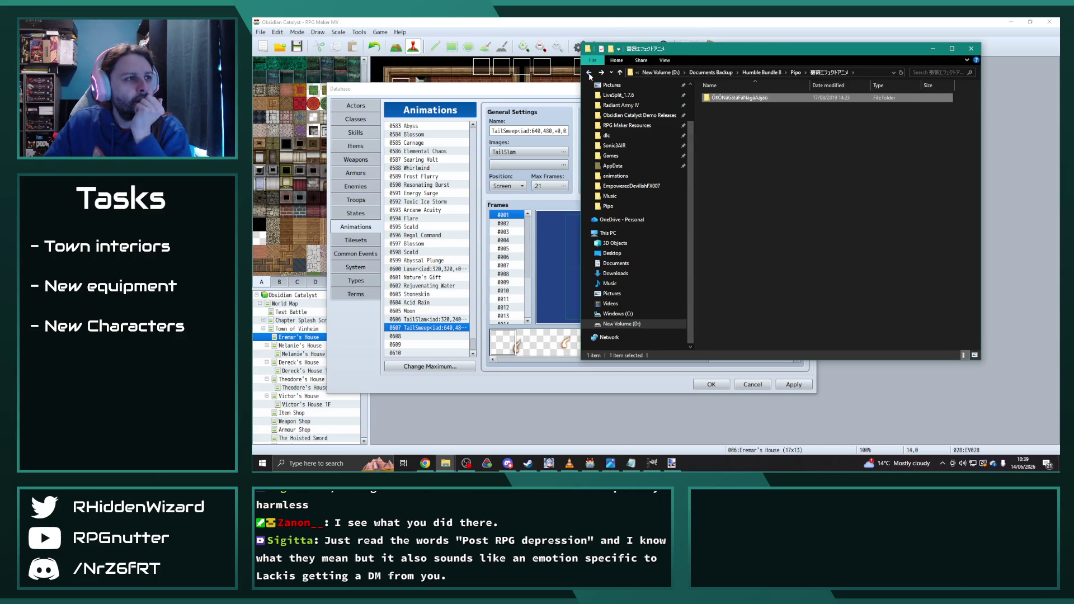
# - Preview the sun and black hole map effects and battle effect pack 4's 320x240 sheets
pyautogui.press('BackSpace')
pyautogui.doubleClick(738, 98)
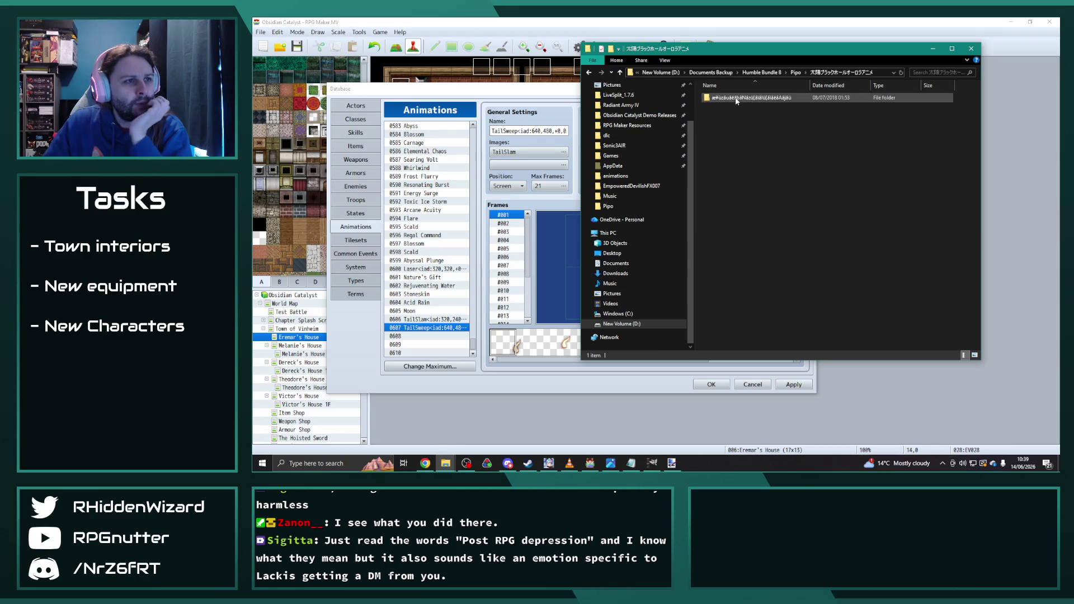
pyautogui.doubleClick(734, 97)
pyautogui.doubleClick(729, 96)
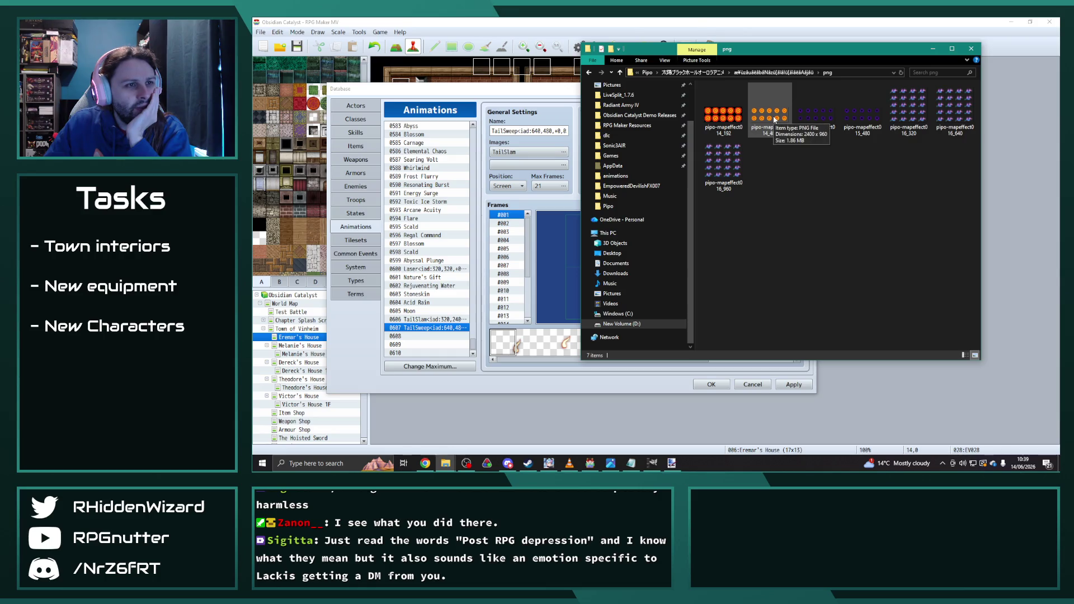
pyautogui.click(647, 72)
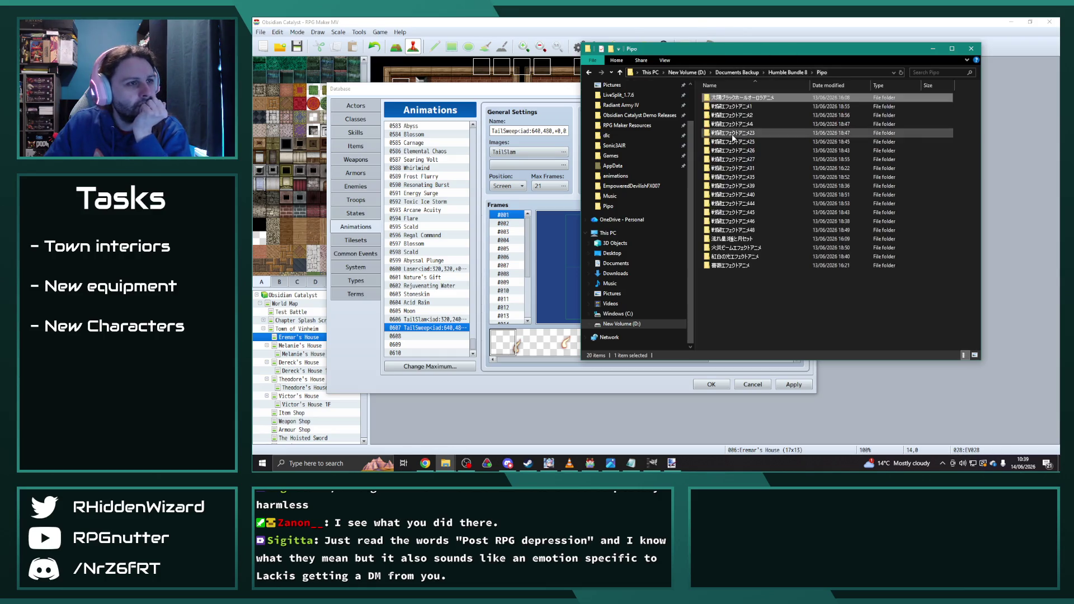
pyautogui.doubleClick(734, 123)
pyautogui.doubleClick(734, 98)
pyautogui.doubleClick(734, 98)
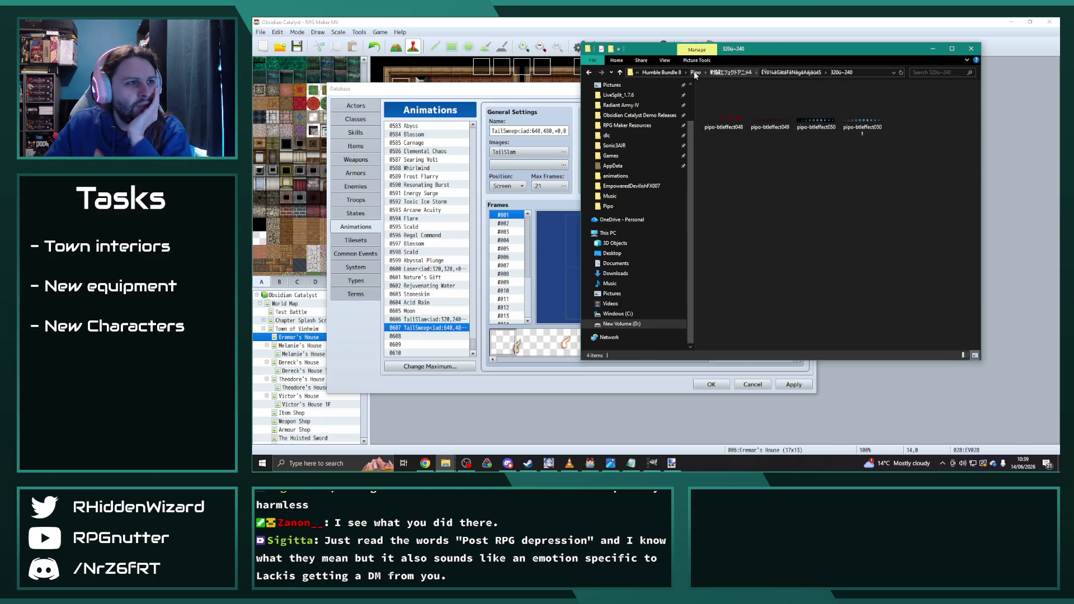
# - Check battle effect pack 23's 120 sheets and 戦闘エフェクトアニメ25's 192 folder
pyautogui.click(695, 72)
pyautogui.doubleClick(750, 133)
pyautogui.doubleClick(735, 99)
pyautogui.doubleClick(728, 98)
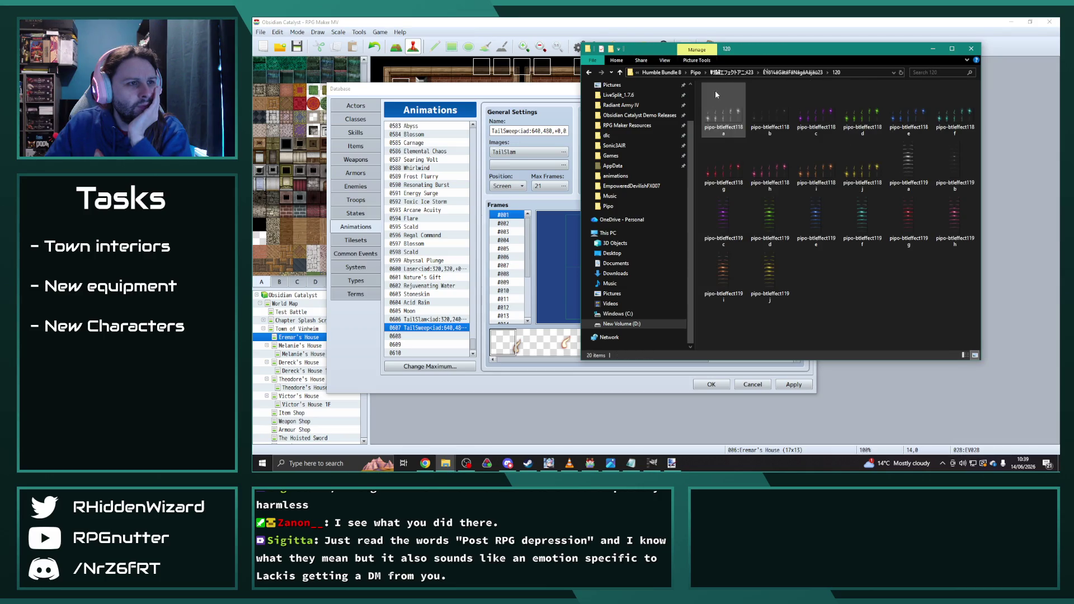
pyautogui.click(696, 72)
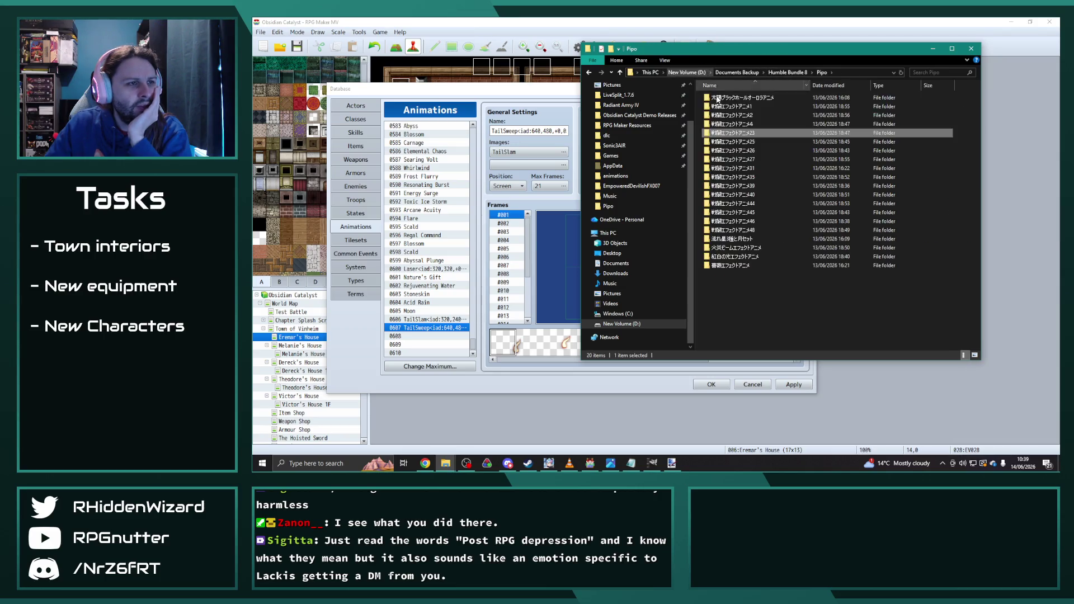
pyautogui.doubleClick(727, 141)
pyautogui.doubleClick(731, 98)
pyautogui.doubleClick(732, 98)
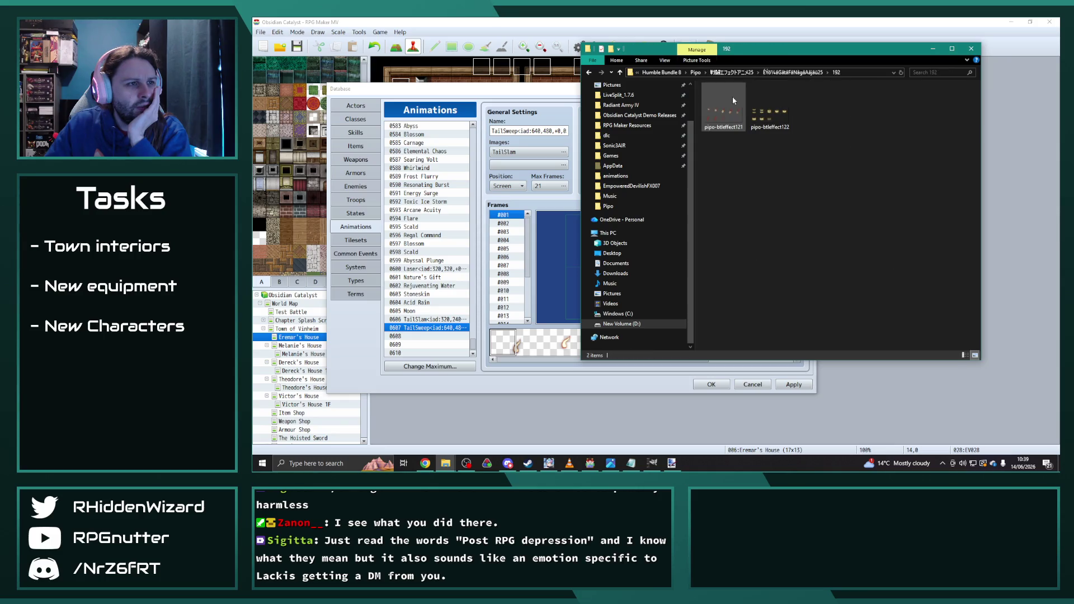
# - Check the m size folder, then select pipo-btleffect124 in the s size folder
pyautogui.click(769, 73)
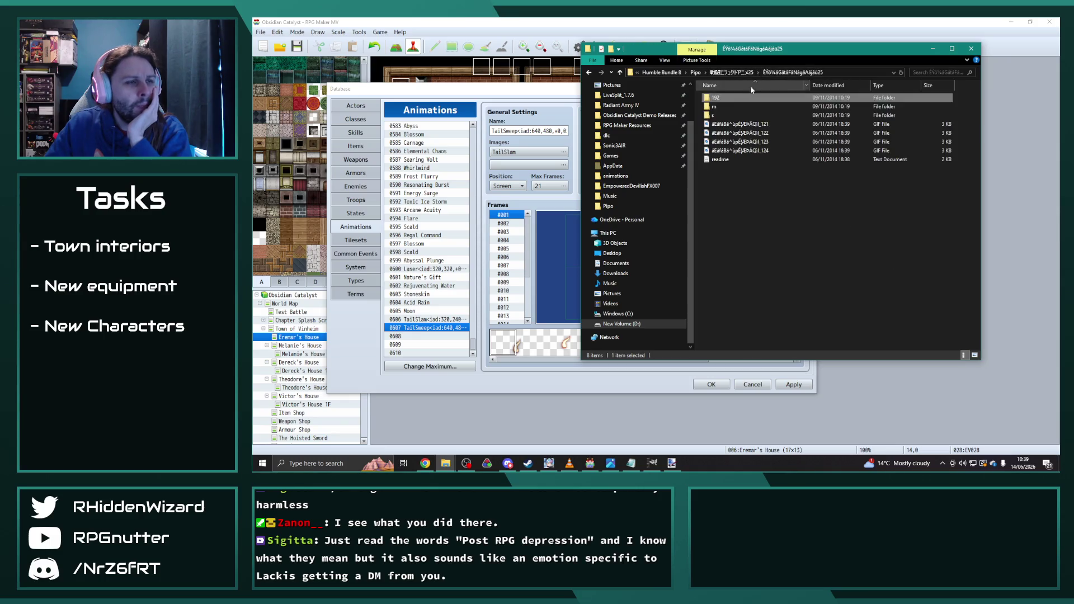
pyautogui.doubleClick(733, 116)
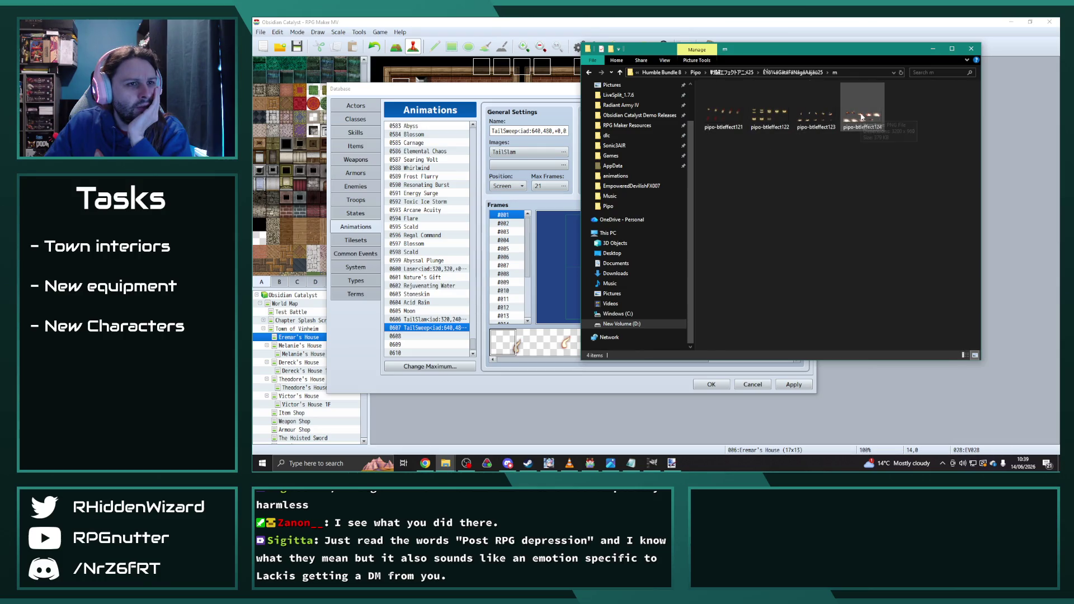
pyautogui.click(789, 73)
pyautogui.doubleClick(872, 126)
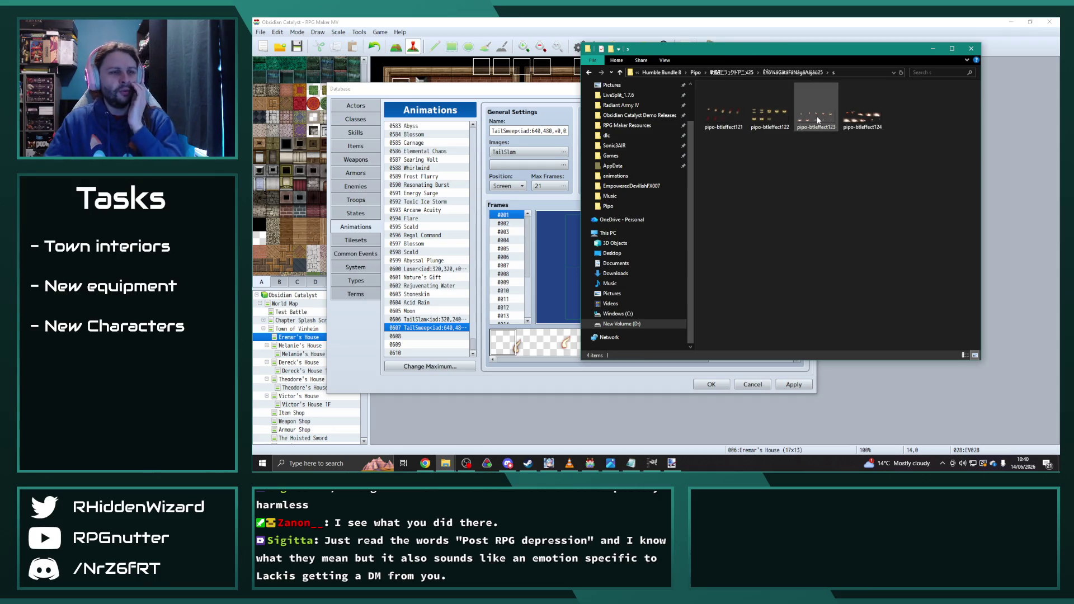
pyautogui.click(859, 120)
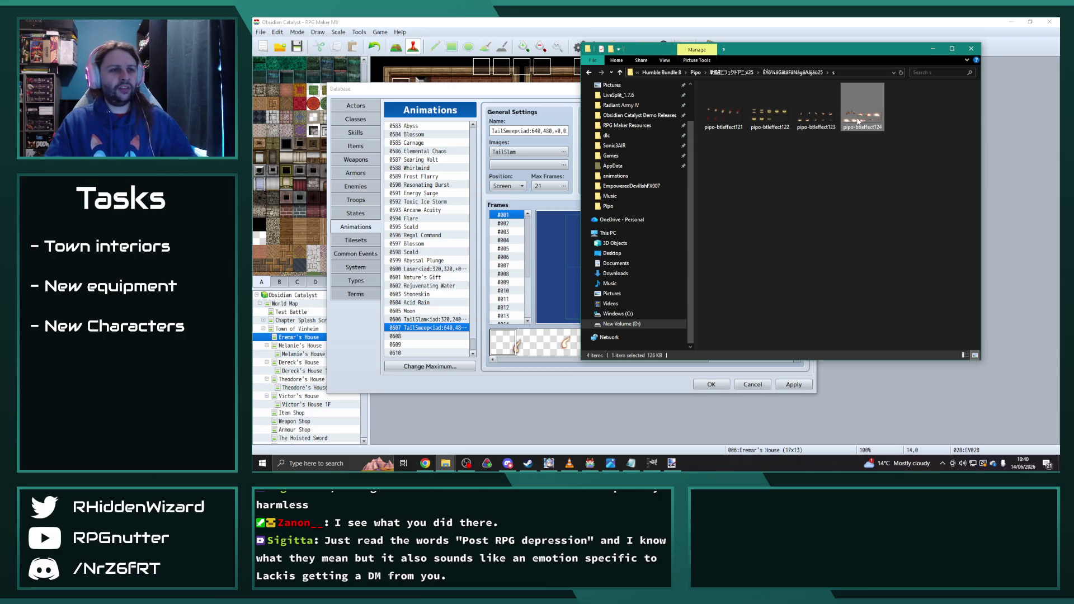
pyautogui.moveTo(446, 463)
pyautogui.click(479, 425)
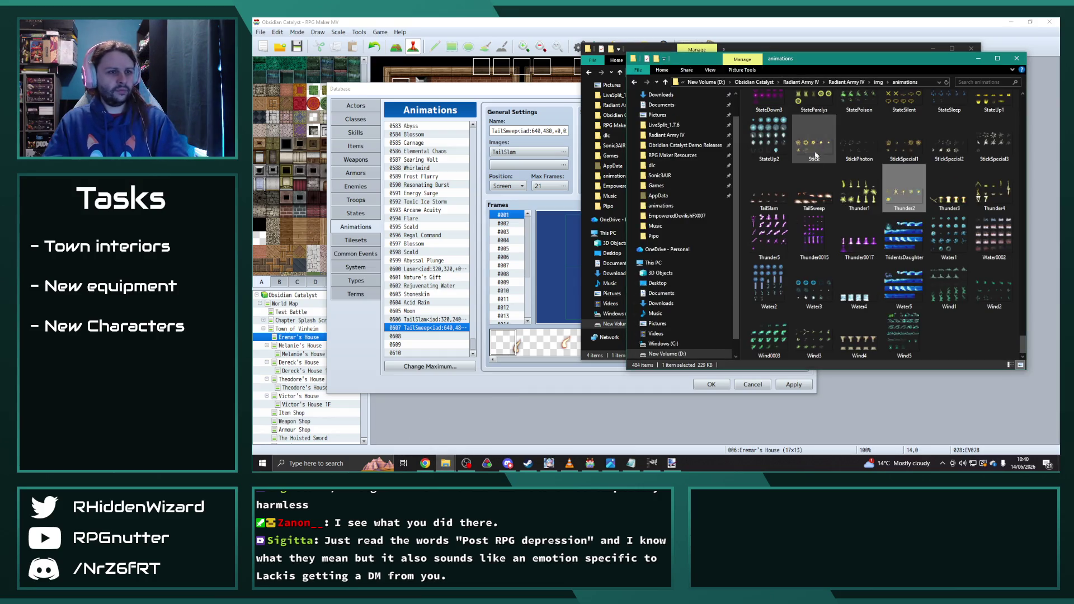
# - Delete the old TailSweep image and copy pipo-btleffect124 into the animations folder
pyautogui.click(814, 202)
pyautogui.press('Delete')
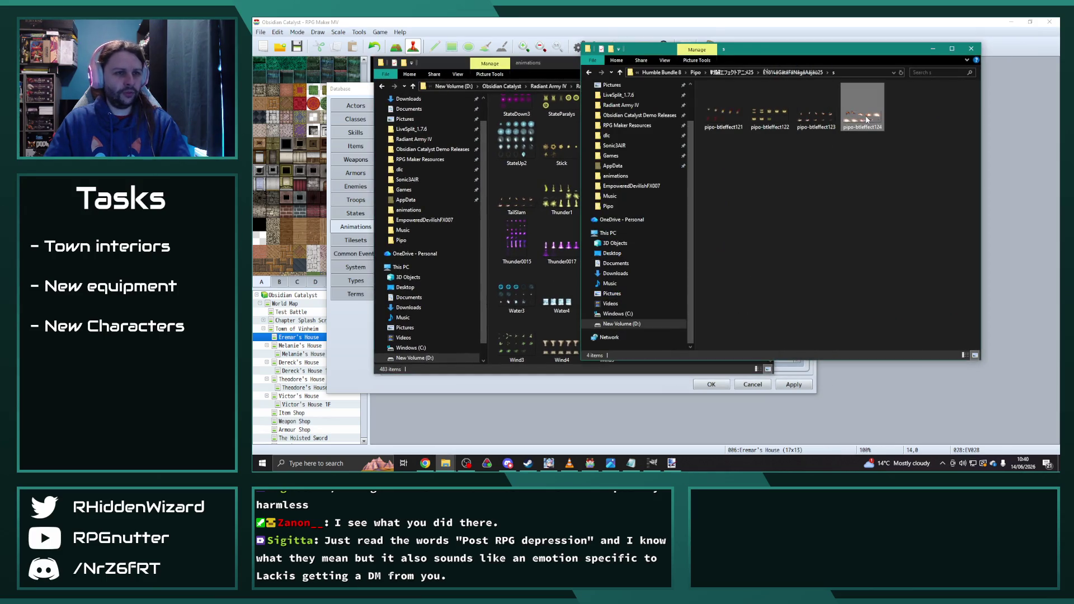
pyautogui.moveTo(867, 119)
pyautogui.mouseDown()
pyautogui.moveTo(795, 112)
pyautogui.moveTo(554, 174)
pyautogui.mouseUp()
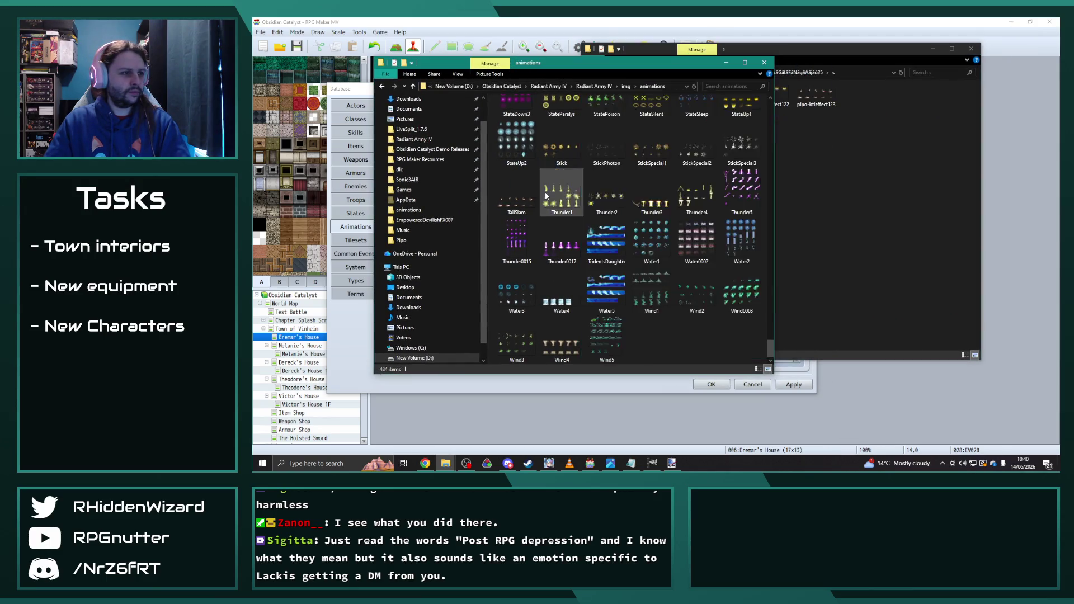
# - Rename the copied pipo-btleffect124 sheet to TailSweep
pyautogui.rightClick(620, 125)
pyautogui.click(642, 378)
pyautogui.write('TailSweep')
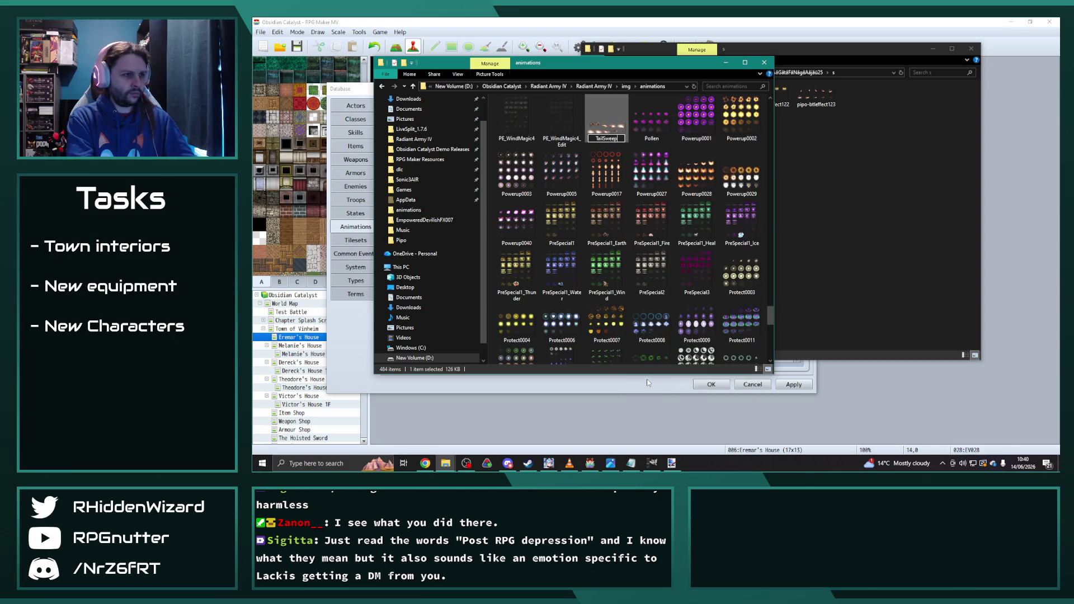
pyautogui.press('Return')
pyautogui.click(647, 378)
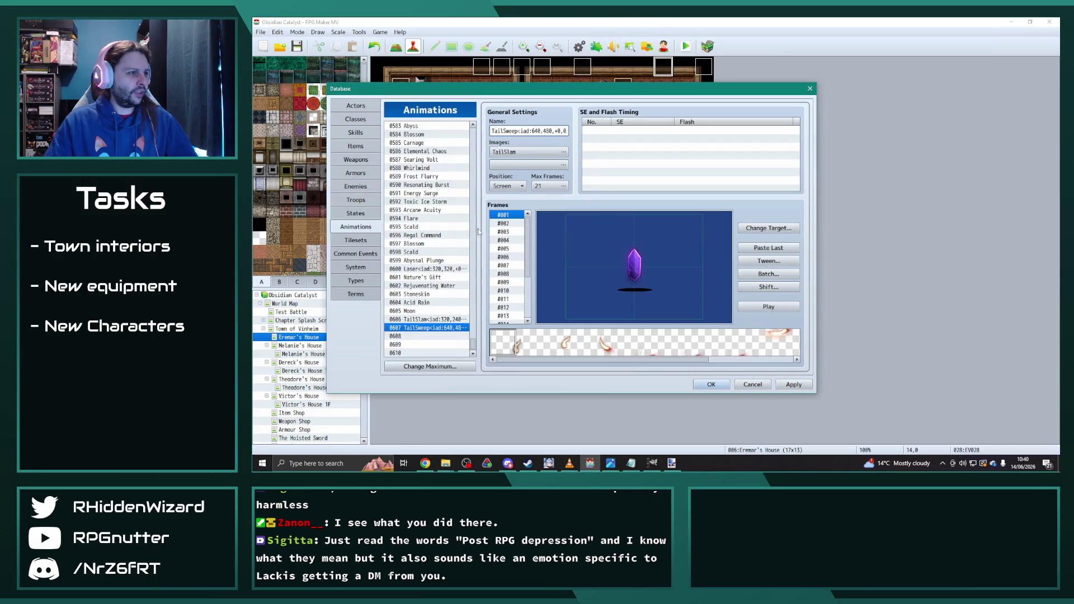
# - Assign the TailSweep image to animation 0607
pyautogui.click(444, 320)
pyautogui.click(443, 328)
pyautogui.click(517, 152)
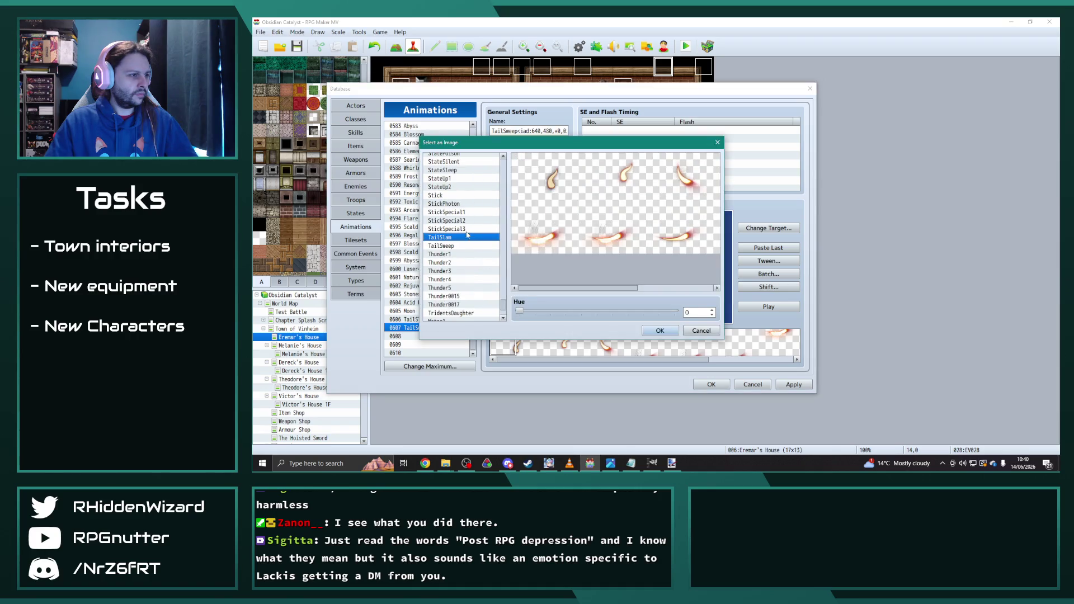
pyautogui.click(458, 246)
pyautogui.click(660, 330)
# - Copy TailSlam's tagged name into 0607, change Slam to Sweep, and apply
pyautogui.click(446, 320)
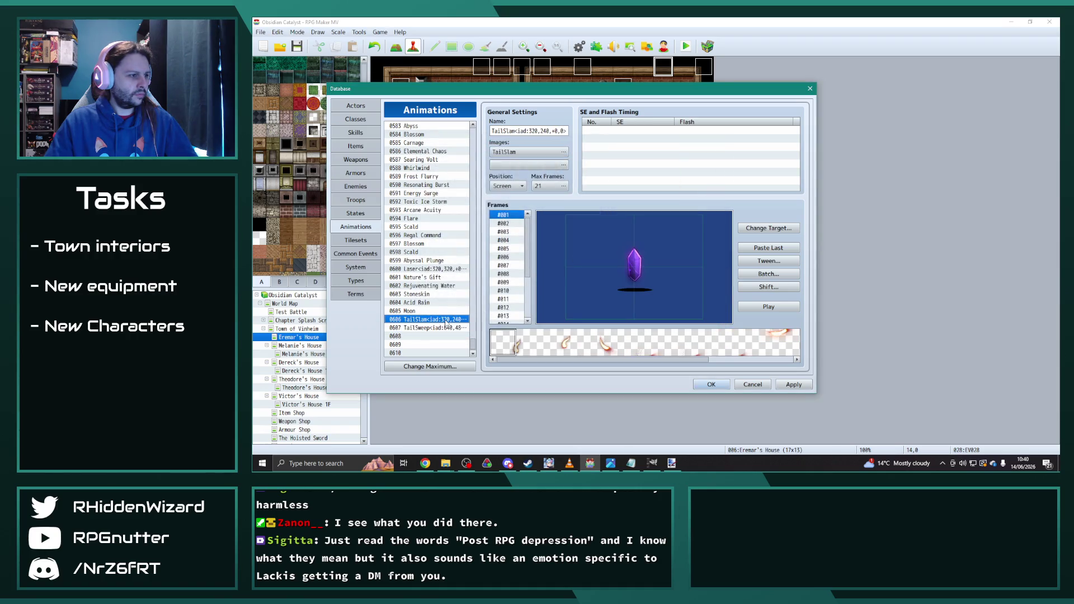
pyautogui.click(542, 130)
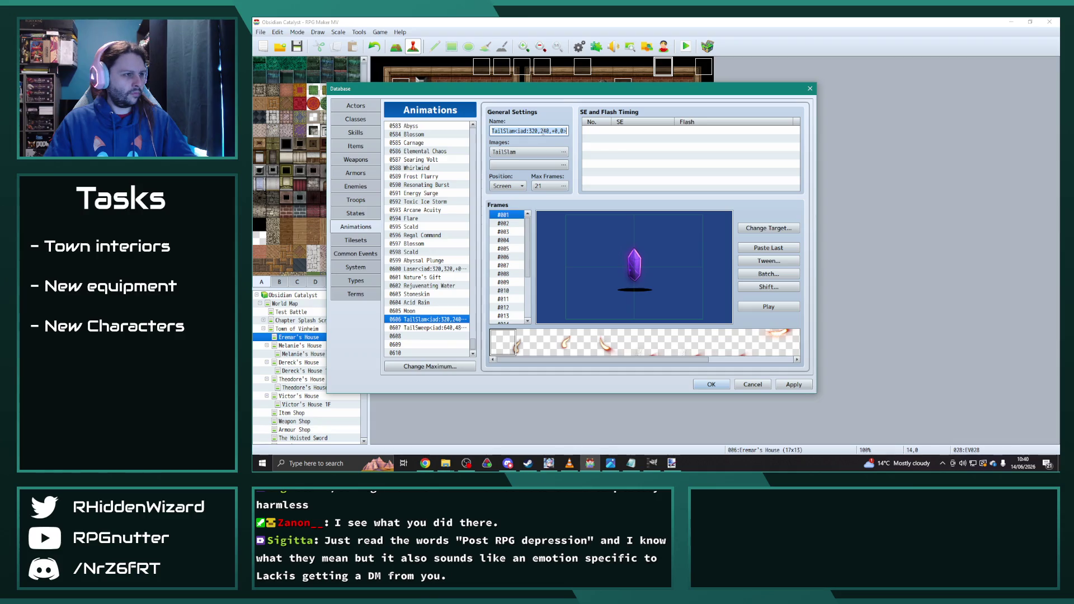
pyautogui.click(444, 328)
pyautogui.click(520, 130)
pyautogui.hotkey('ctrl', 'a')
pyautogui.write('TailSlam<iad:320,240,+0,0>')
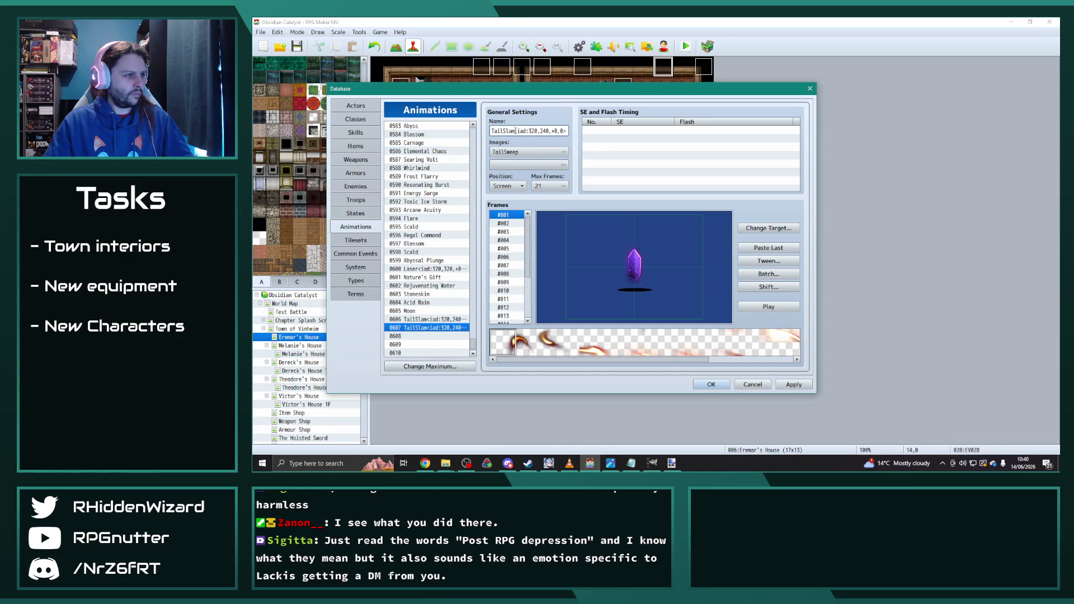
pyautogui.write('weep')
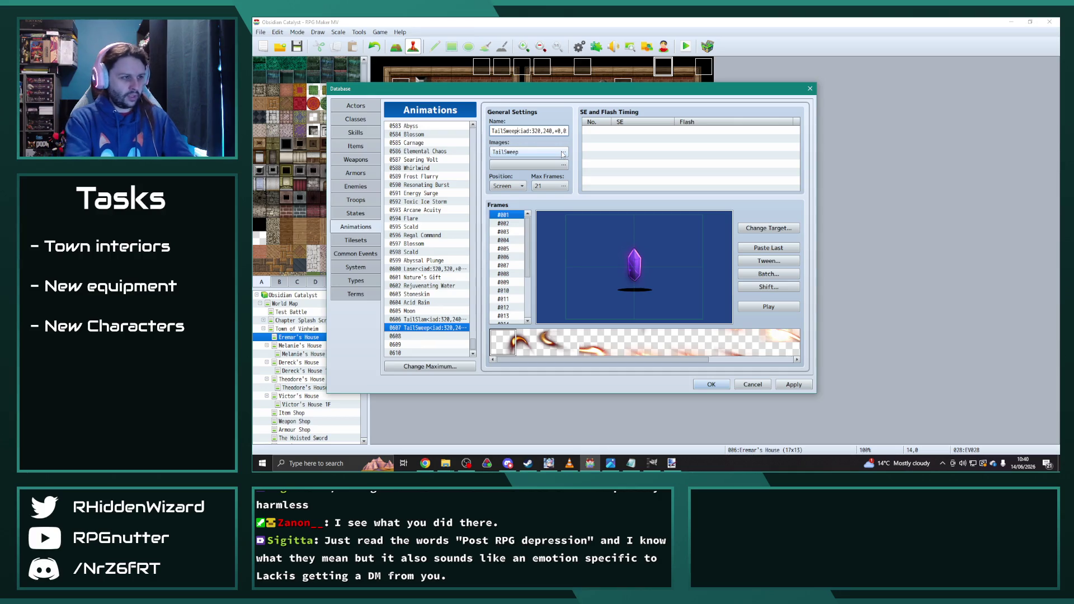
pyautogui.click(795, 386)
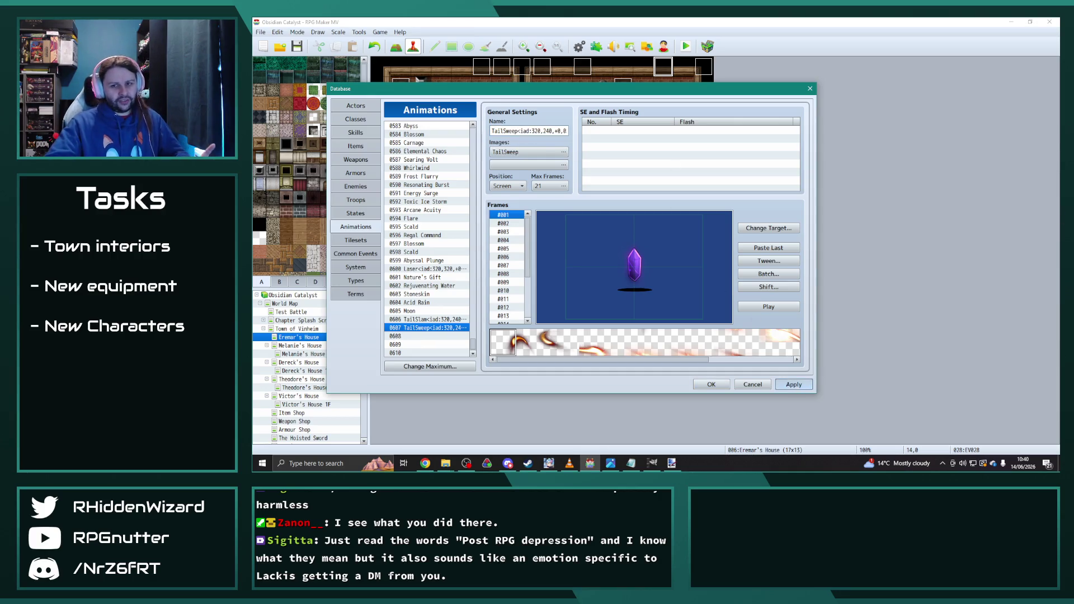
# - Preview TailSweep and TailSlam, and inspect TailSlam's Batch scale setting without changes
pyautogui.click(772, 307)
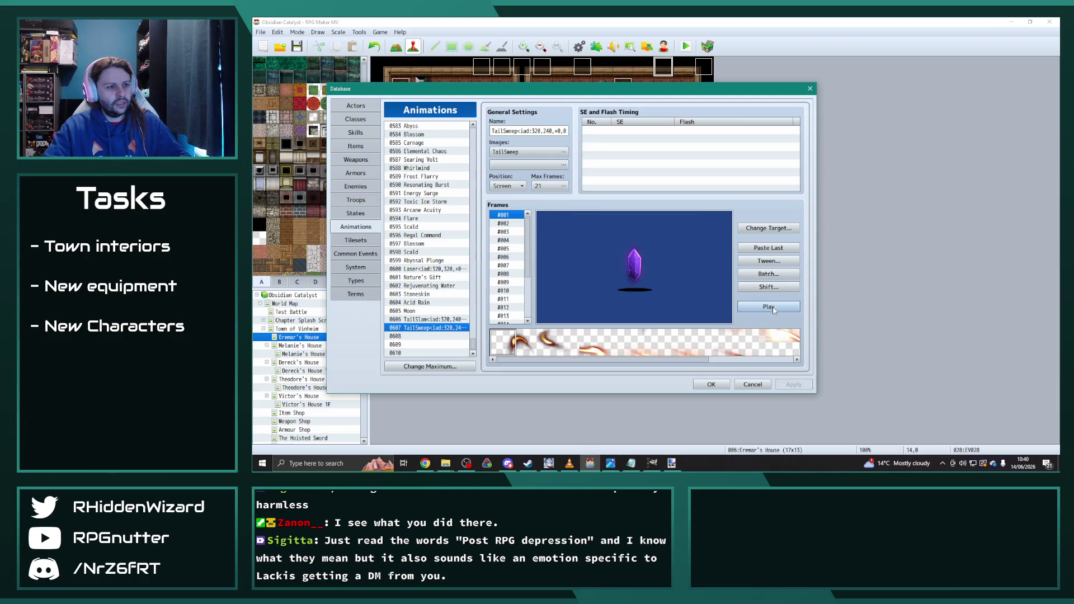
pyautogui.click(774, 309)
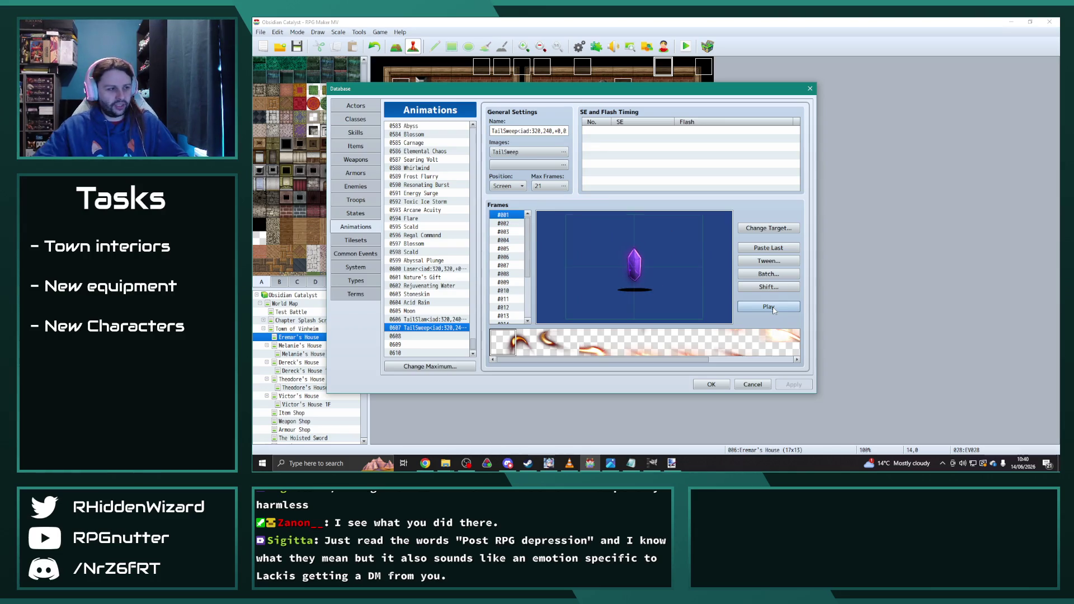
pyautogui.click(420, 319)
pyautogui.click(771, 309)
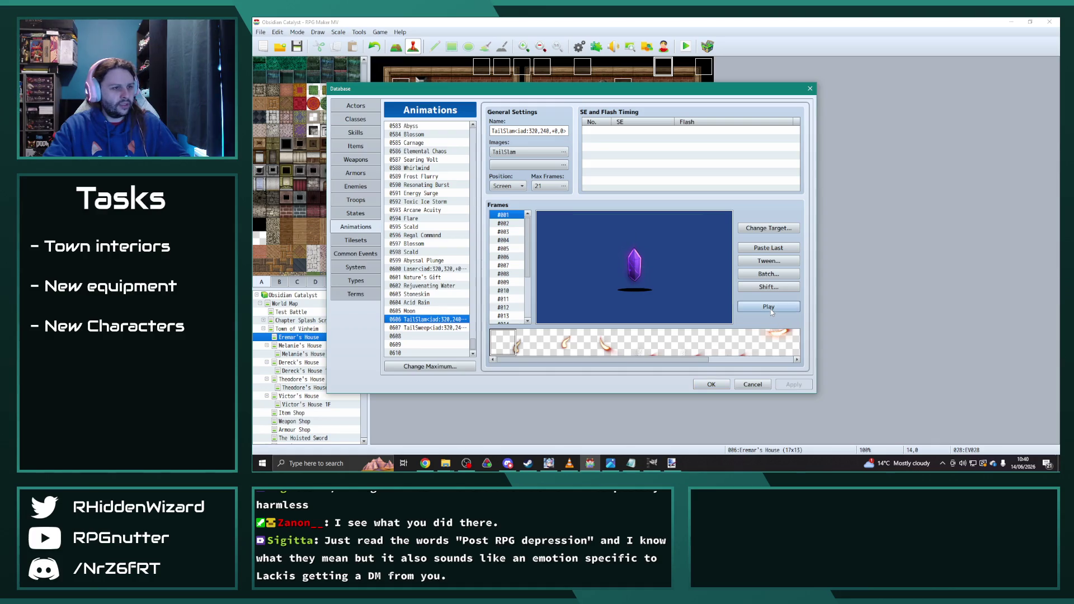
pyautogui.click(779, 275)
pyautogui.click(775, 282)
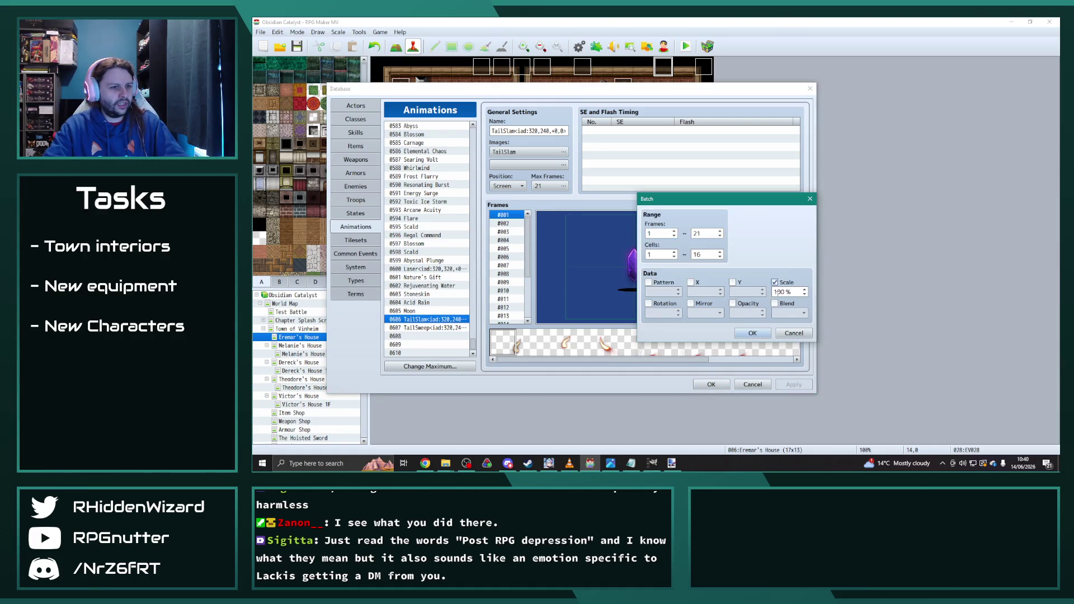
pyautogui.click(786, 332)
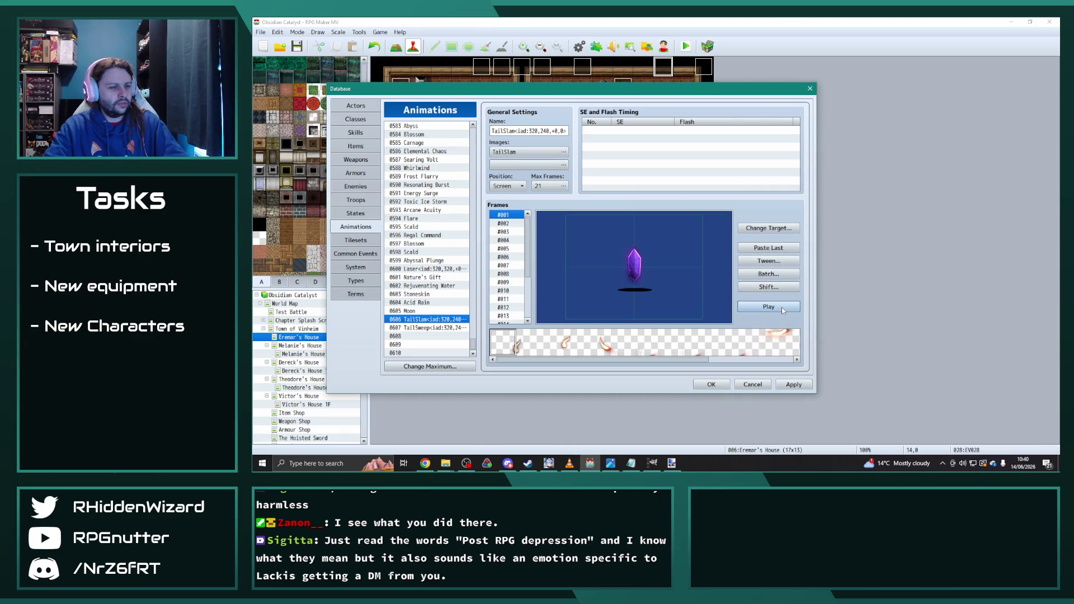
# - Batch-set all TailSweep cells to 100% scale and preview the result
pyautogui.click(441, 329)
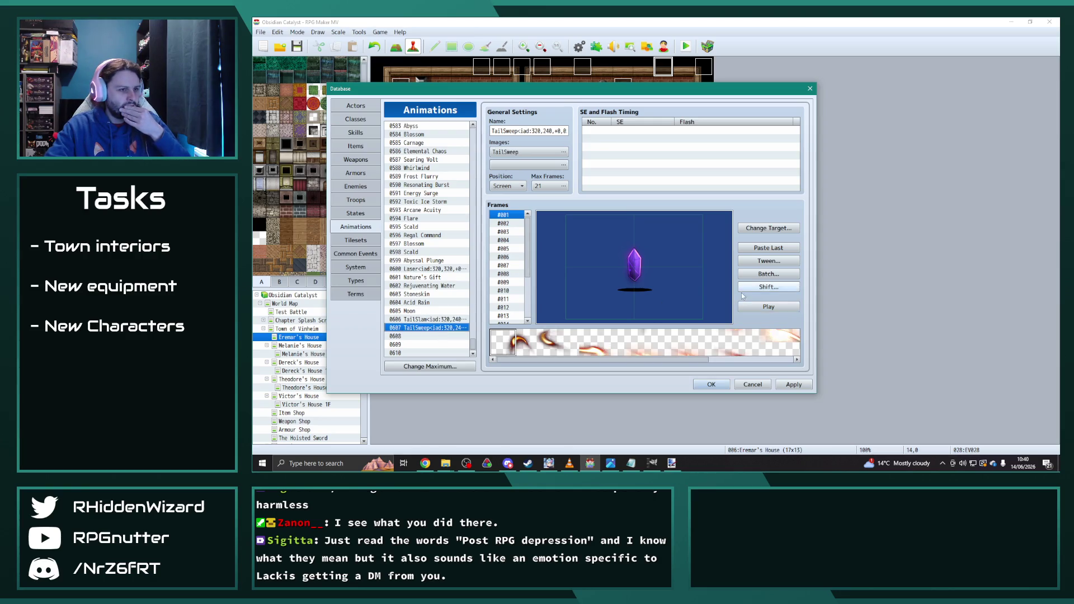
pyautogui.click(769, 274)
pyautogui.click(774, 283)
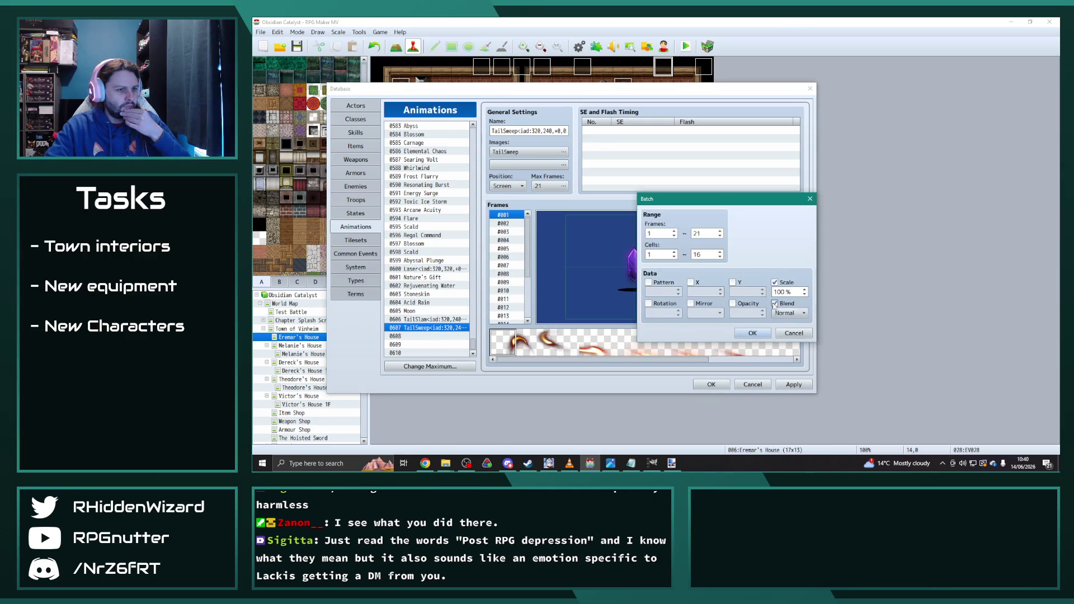
pyautogui.click(753, 333)
pyautogui.click(781, 308)
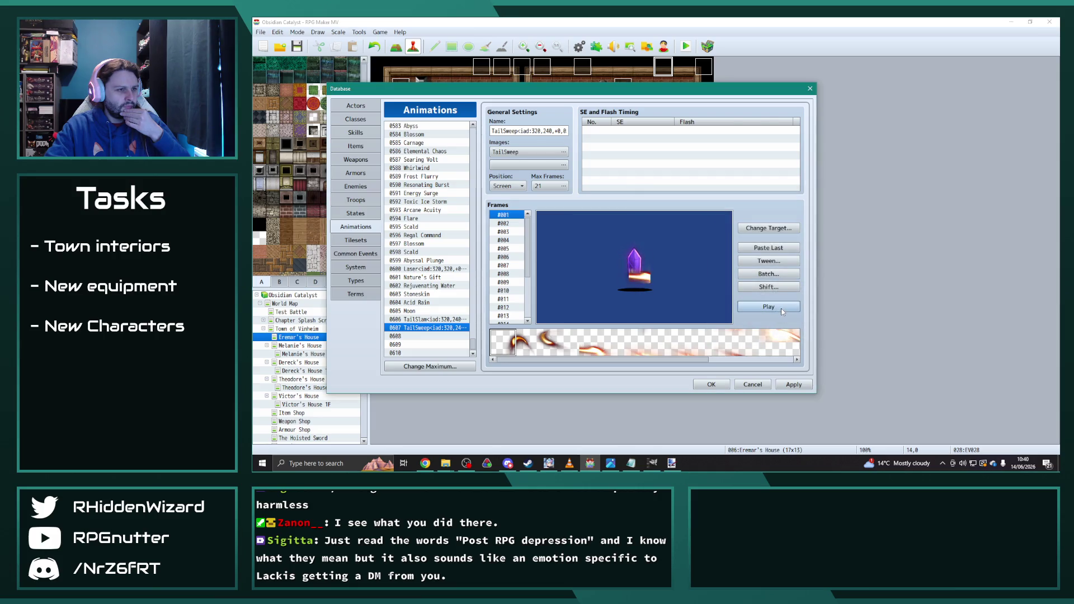